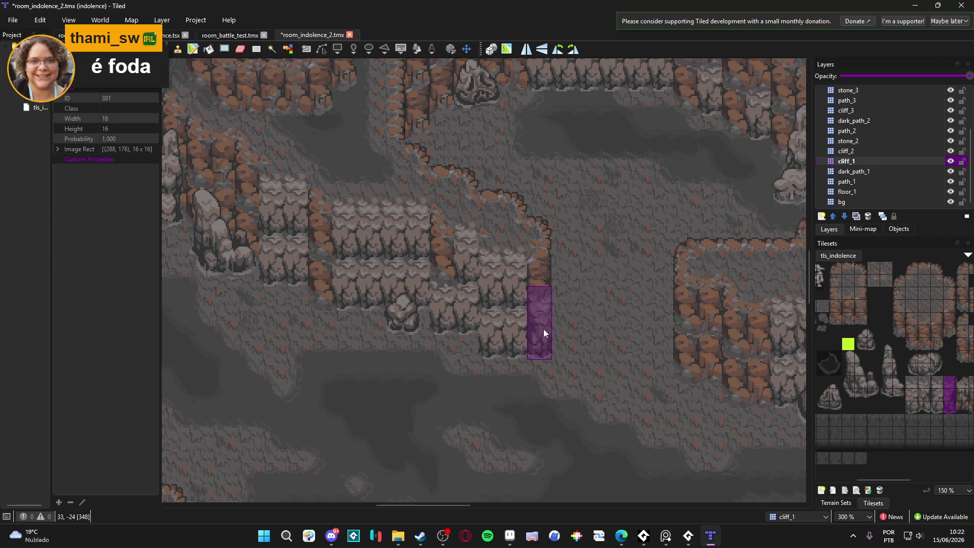
- Stamp three-tile cliff columns below two ledges on cliff_1, toggling the layer's visibility to compare
{"action": "left_click", "coordinate": [544, 329]}
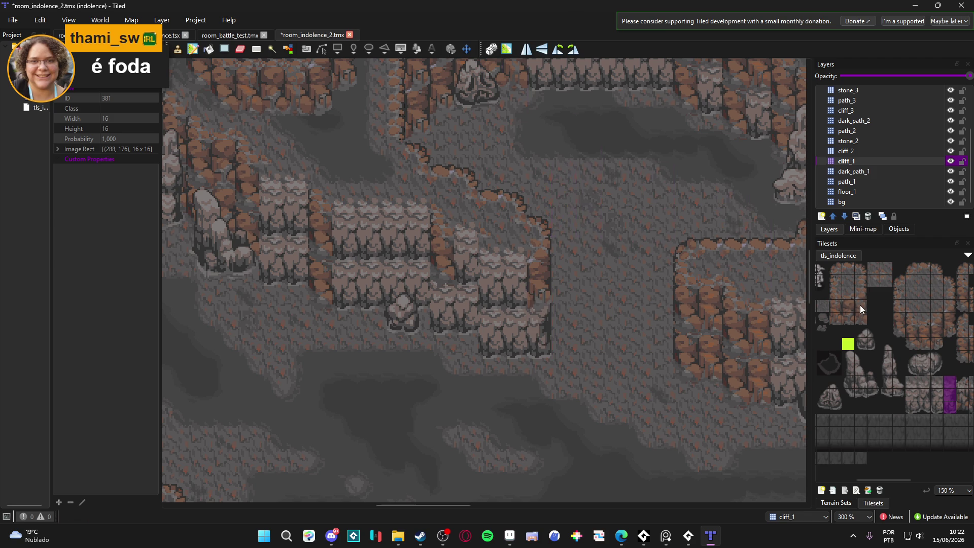
{"action": "left_click", "coordinate": [950, 162]}
{"action": "left_click", "coordinate": [950, 162]}
{"action": "left_click", "coordinate": [950, 164]}
{"action": "left_click", "coordinate": [950, 163]}
{"action": "left_click_drag", "start_coordinate": [924, 394], "coordinate": [880, 400]}
{"action": "left_click", "coordinate": [491, 321]}
- Choose a pale three-tile cliff column from the tls_indolence tileset as the brush
{"action": "scroll", "coordinate": [477, 390], "scroll_direction": "up", "scroll_amount": 1}
{"action": "scroll", "coordinate": [476, 390], "scroll_direction": "left", "scroll_amount": 2}
{"action": "scroll", "coordinate": [457, 304], "scroll_direction": "up", "scroll_amount": 1}
{"action": "scroll", "coordinate": [457, 304], "scroll_direction": "left", "scroll_amount": 1}
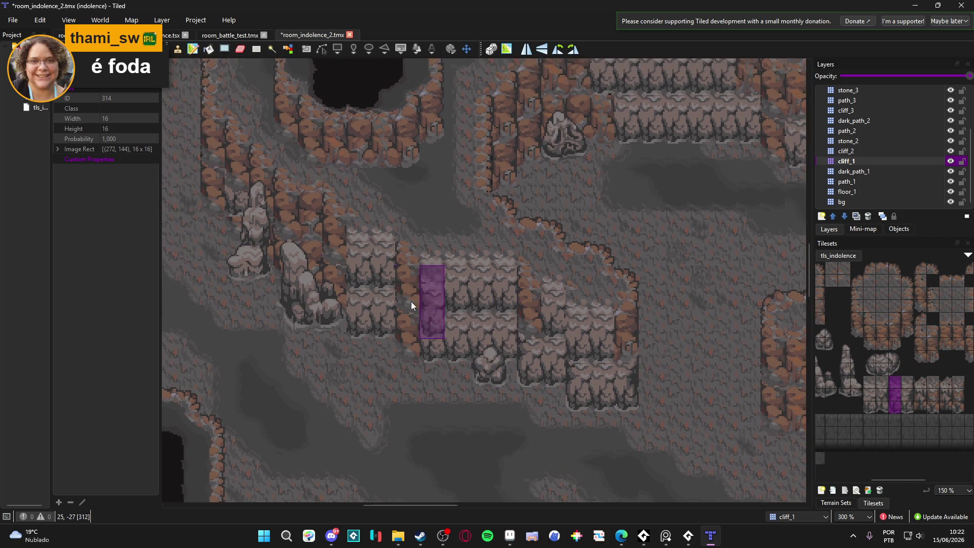
{"action": "scroll", "coordinate": [533, 263], "scroll_direction": "right", "scroll_amount": 10}
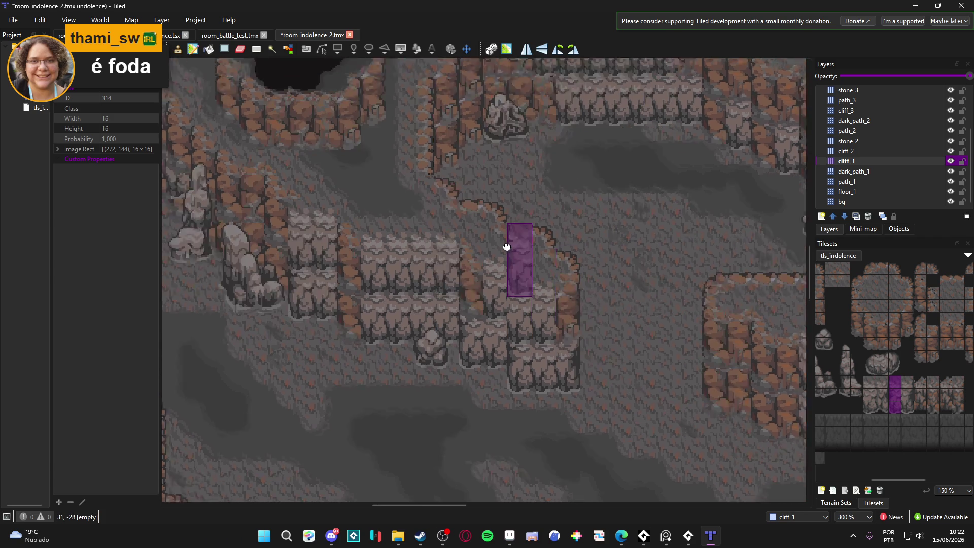
{"action": "scroll", "coordinate": [492, 252], "scroll_direction": "down", "scroll_amount": 3}
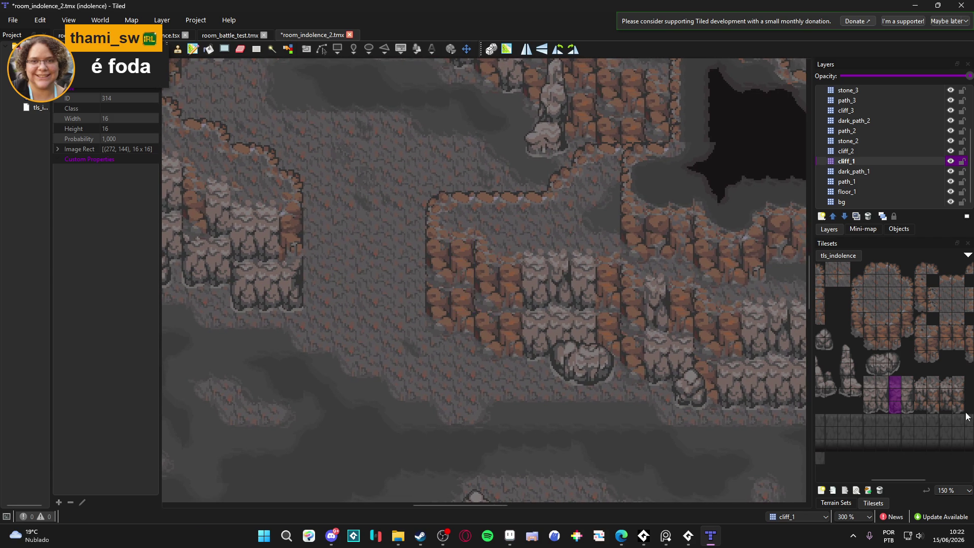
{"action": "left_click_drag", "start_coordinate": [919, 407], "coordinate": [919, 385]}
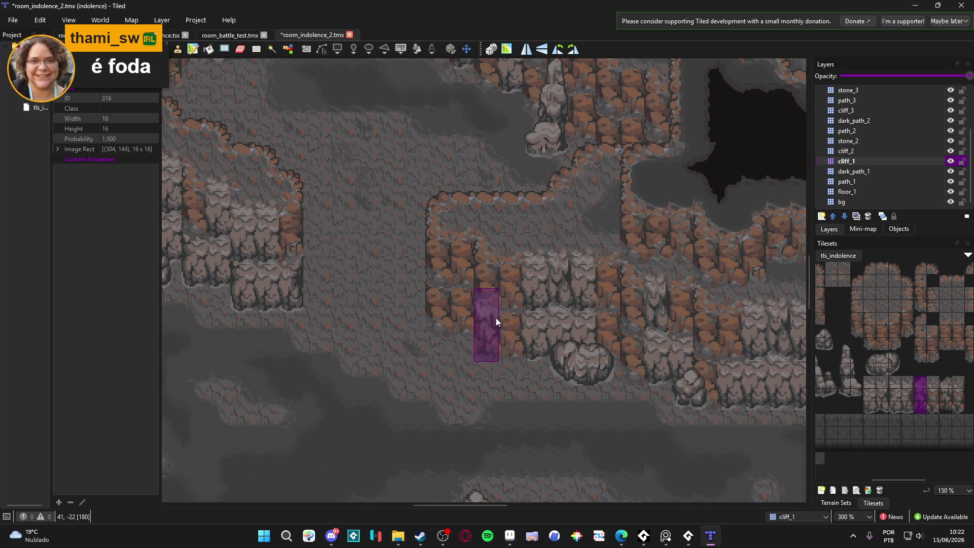
{"action": "scroll", "coordinate": [644, 442], "scroll_direction": "right", "scroll_amount": 2}
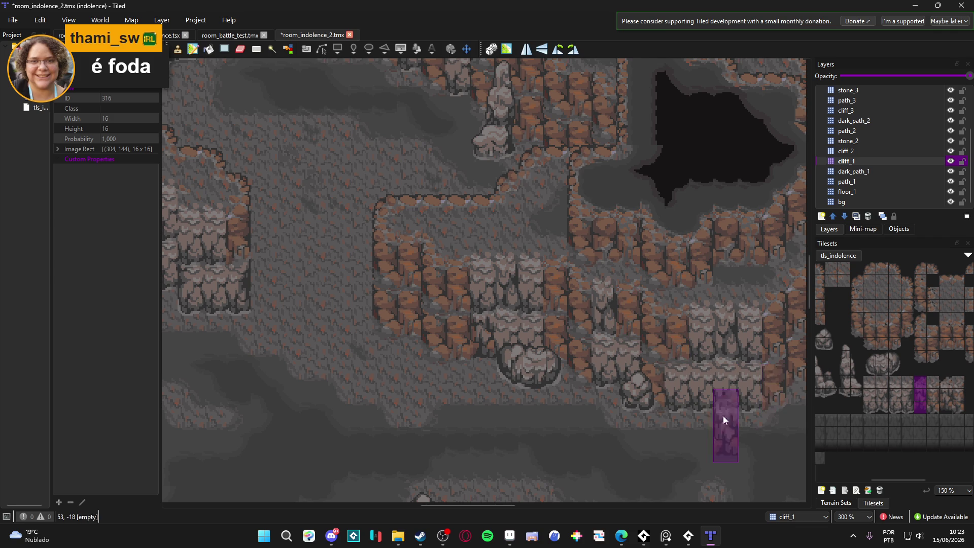
{"action": "scroll", "coordinate": [656, 441], "scroll_direction": "right", "scroll_amount": 1}
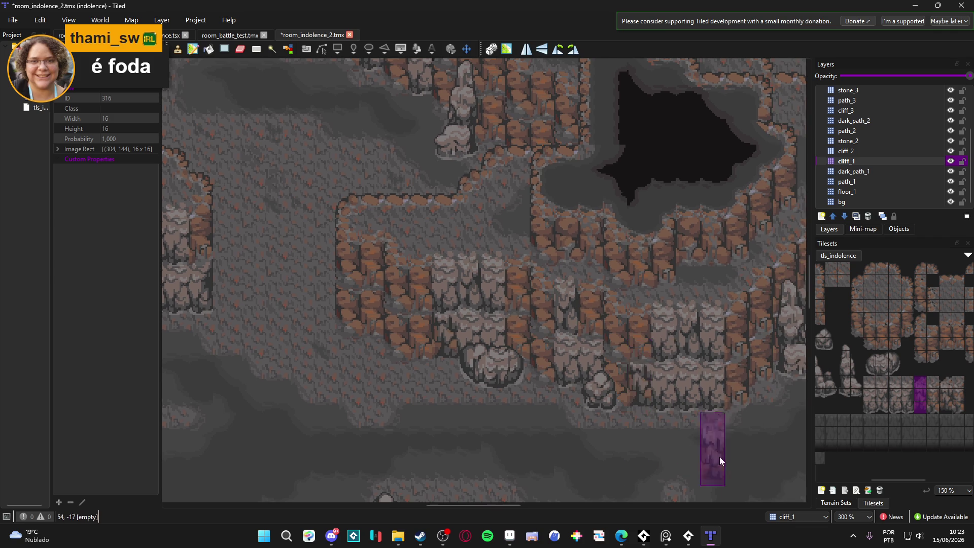
{"action": "scroll", "coordinate": [683, 395], "scroll_direction": "right", "scroll_amount": 2}
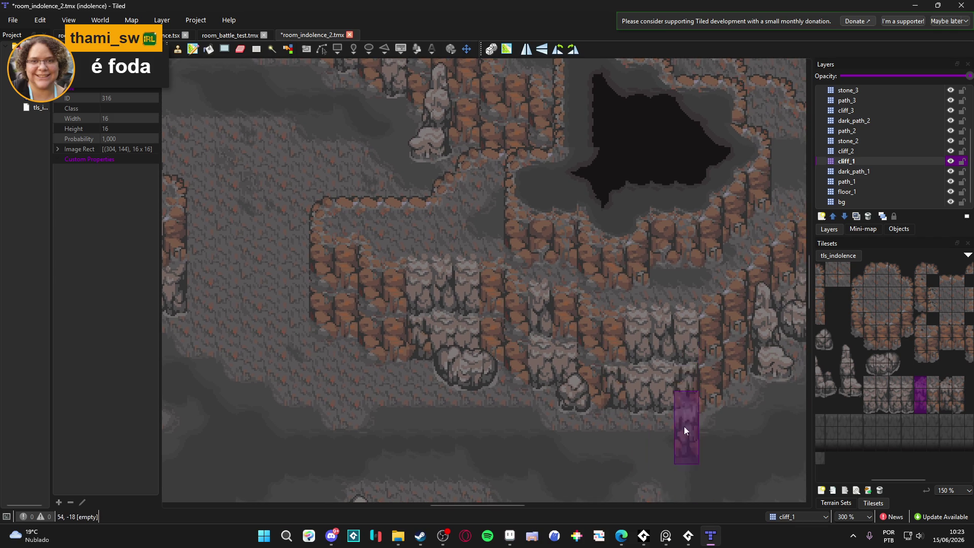
{"action": "left_click", "coordinate": [932, 396]}
{"action": "left_click_drag", "start_coordinate": [932, 383], "coordinate": [932, 409]}
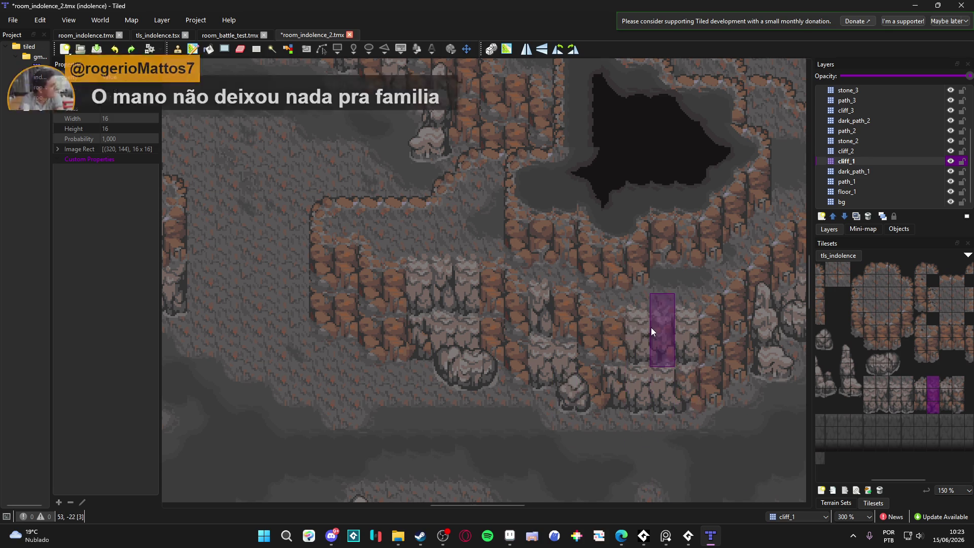
- Stamp the pale cliff column onto two ledge walls on cliff_1
{"action": "left_click", "coordinate": [529, 330]}
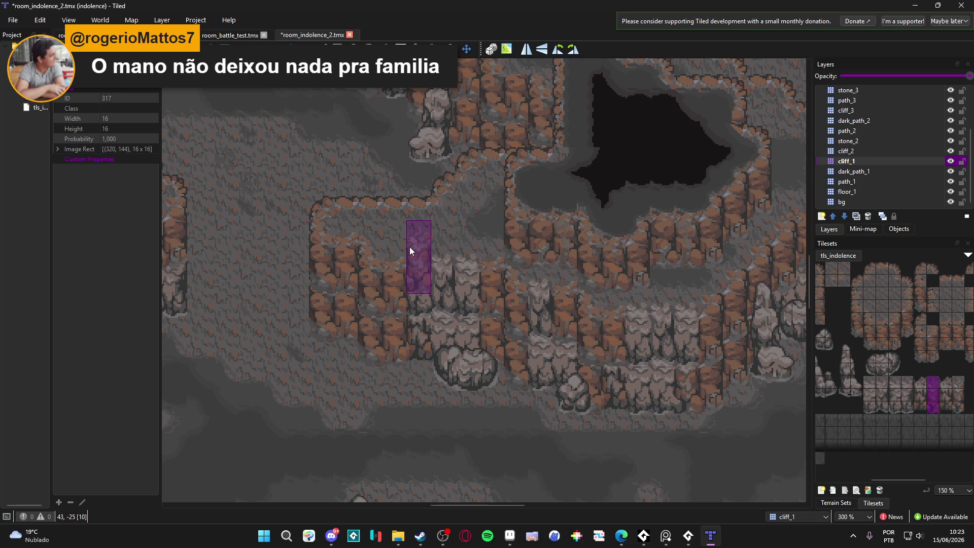
{"action": "scroll", "coordinate": [405, 243], "scroll_direction": "left", "scroll_amount": 3}
{"action": "scroll", "coordinate": [406, 244], "scroll_direction": "up", "scroll_amount": 1}
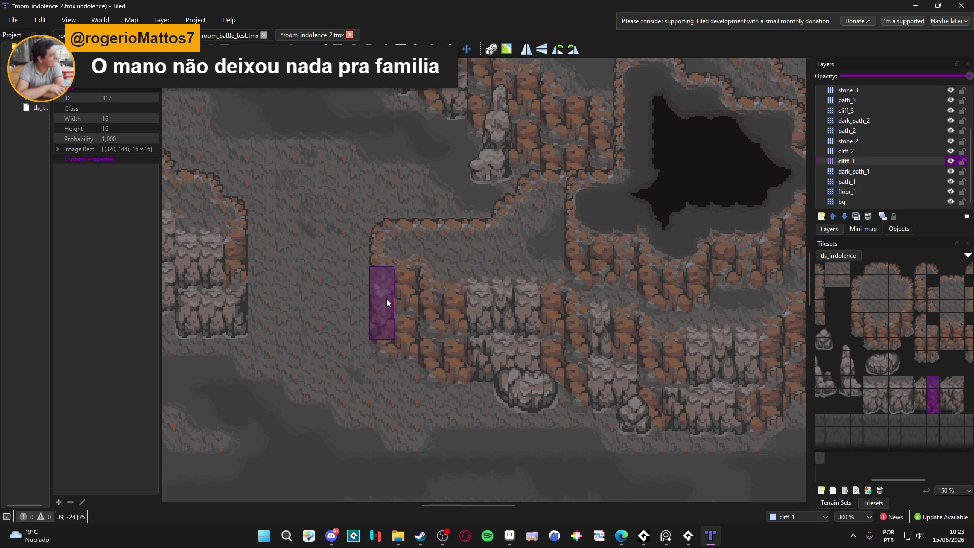
{"action": "scroll", "coordinate": [324, 303], "scroll_direction": "down", "scroll_amount": 1}
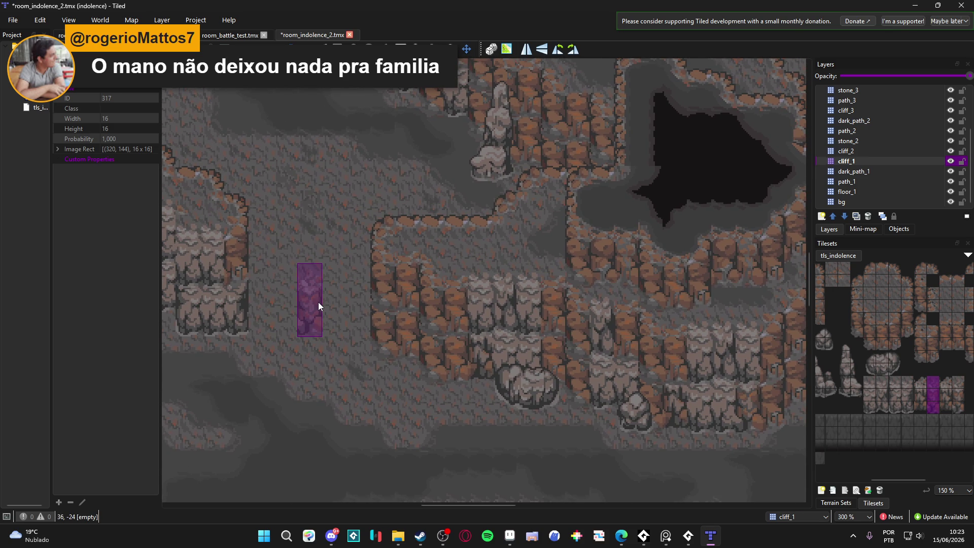
{"action": "scroll", "coordinate": [257, 323], "scroll_direction": "left", "scroll_amount": 5}
{"action": "left_click", "coordinate": [445, 330]}
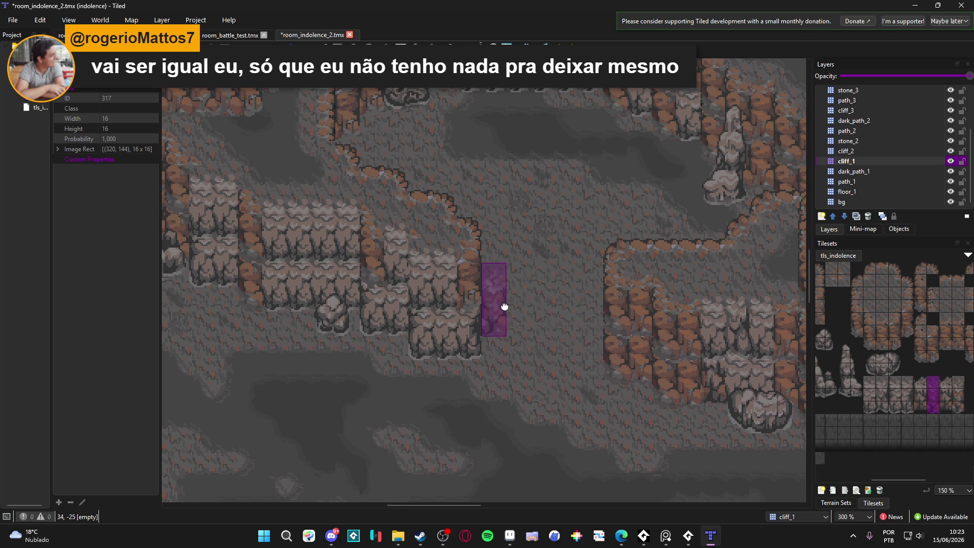
{"action": "scroll", "coordinate": [504, 306], "scroll_direction": "left", "scroll_amount": 1}
{"action": "scroll", "coordinate": [457, 388], "scroll_direction": "left", "scroll_amount": 2}
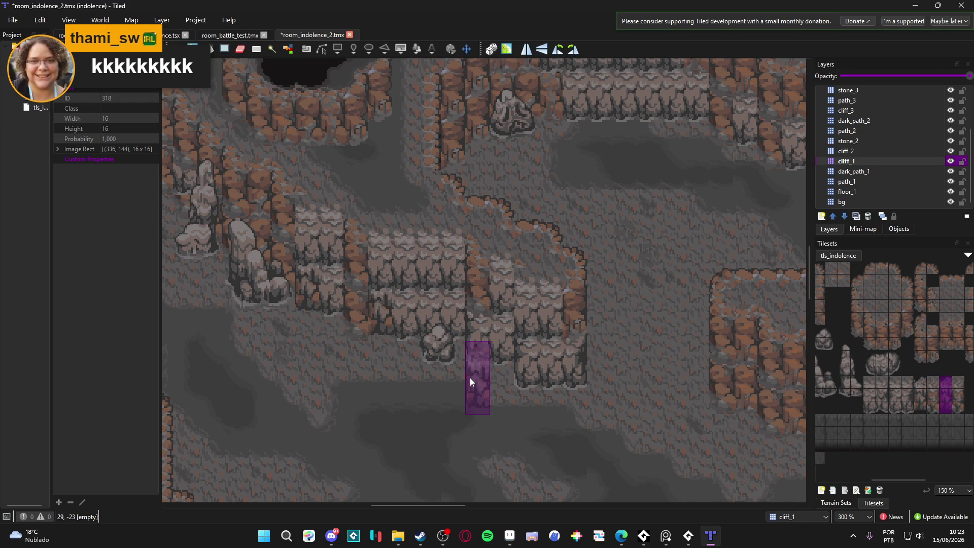
{"action": "mouse_move", "coordinate": [391, 336]}
{"action": "left_mouse_down"}
{"action": "mouse_move", "coordinate": [522, 385]}
{"action": "mouse_move", "coordinate": [614, 376]}
{"action": "left_mouse_up"}
- Pan the map to the next ledge and pick a three-tile cliff column
{"action": "left_click_drag", "start_coordinate": [492, 314], "coordinate": [511, 329]}
{"action": "left_click_drag", "start_coordinate": [657, 355], "coordinate": [520, 317]}
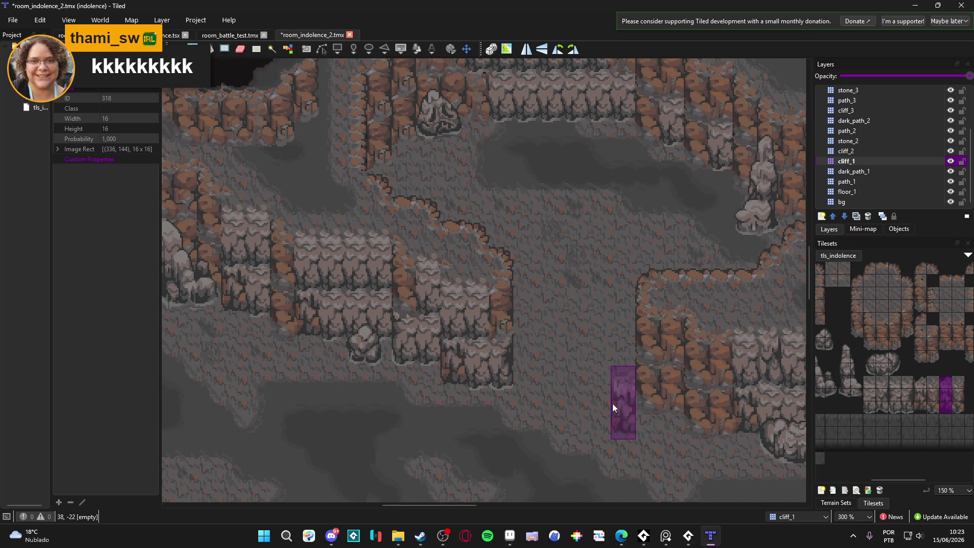
{"action": "left_click_drag", "start_coordinate": [953, 405], "coordinate": [952, 381]}
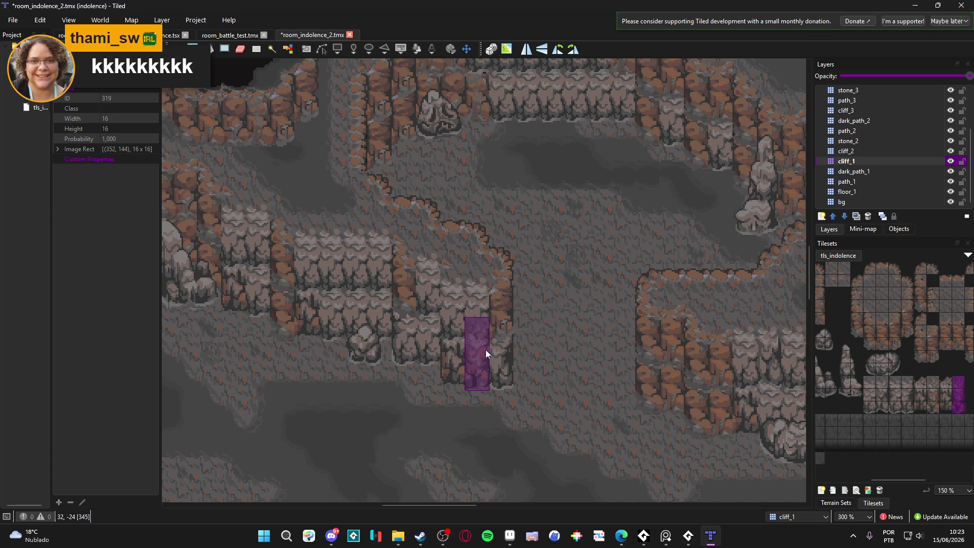
{"action": "scroll", "coordinate": [456, 413], "scroll_direction": "right", "scroll_amount": 1}
{"action": "scroll", "coordinate": [456, 416], "scroll_direction": "left", "scroll_amount": 1}
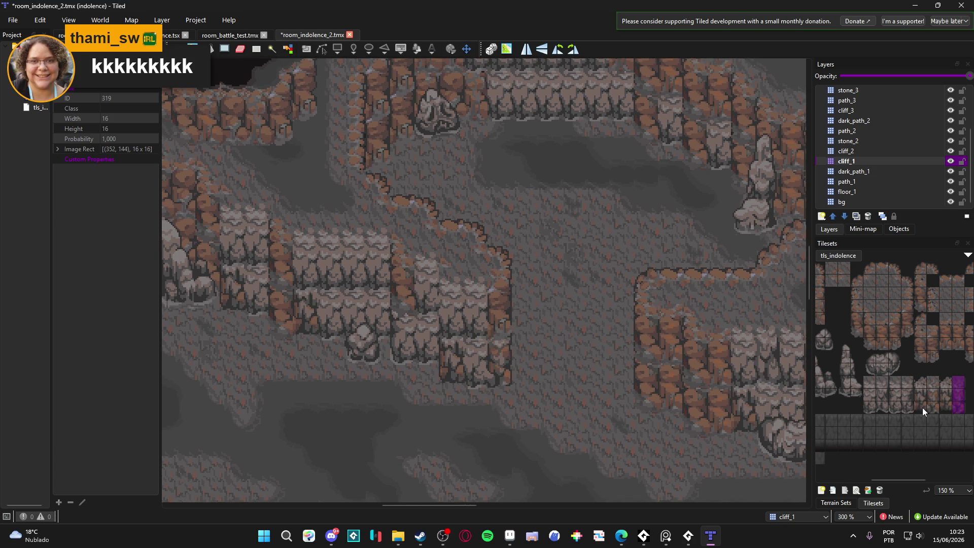
{"action": "left_click_drag", "start_coordinate": [945, 408], "coordinate": [945, 381]}
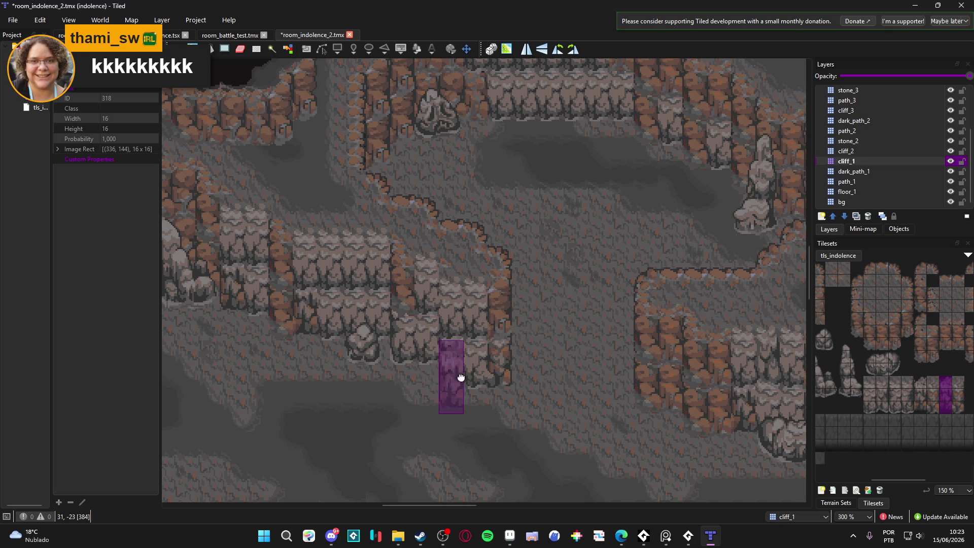
- Go back to the previous three-tile cliff column and make cliff_2 the active layer
{"action": "scroll", "coordinate": [454, 355], "scroll_direction": "right", "scroll_amount": 9}
{"action": "scroll", "coordinate": [446, 334], "scroll_direction": "right", "scroll_amount": 15}
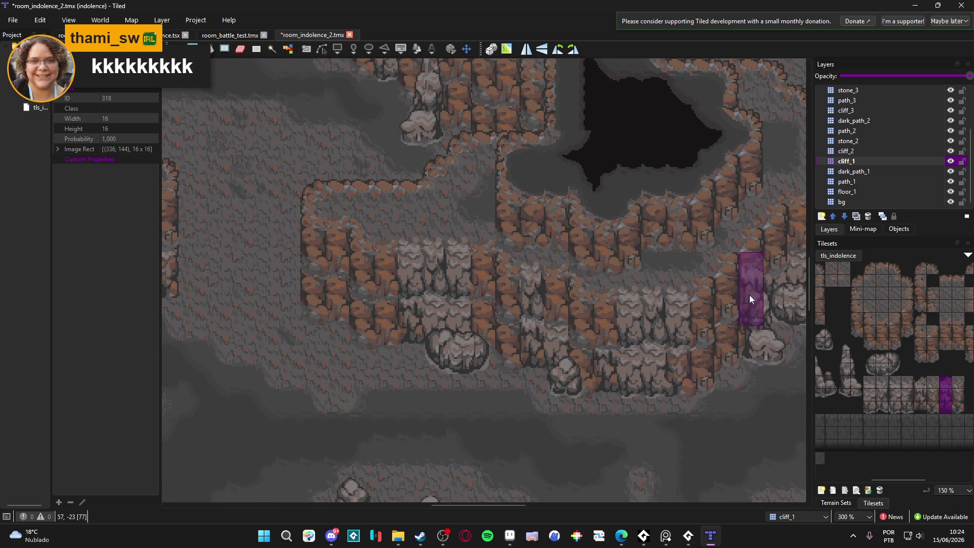
{"action": "scroll", "coordinate": [532, 390], "scroll_direction": "right", "scroll_amount": 7}
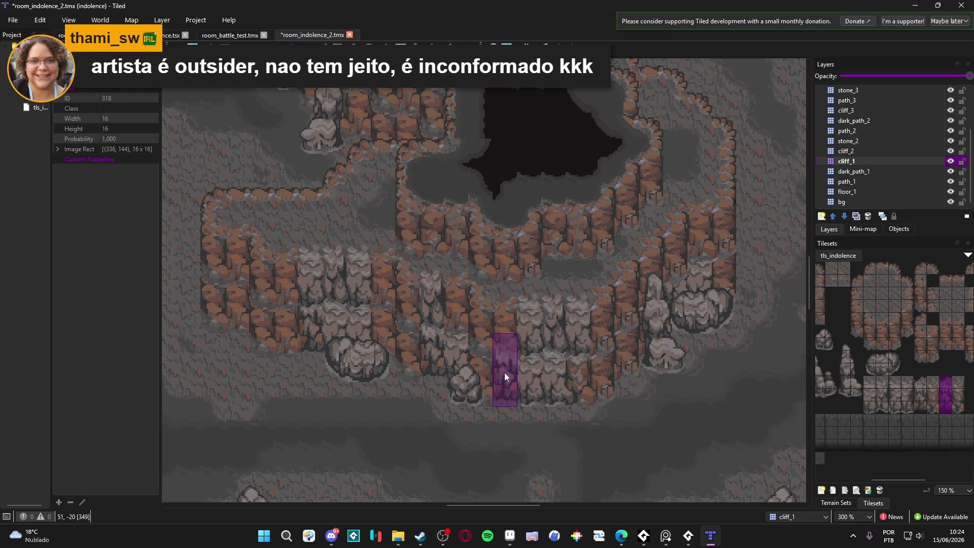
{"action": "scroll", "coordinate": [509, 372], "scroll_direction": "left", "scroll_amount": 2}
{"action": "scroll", "coordinate": [463, 389], "scroll_direction": "left", "scroll_amount": 12}
{"action": "scroll", "coordinate": [464, 389], "scroll_direction": "up", "scroll_amount": 2}
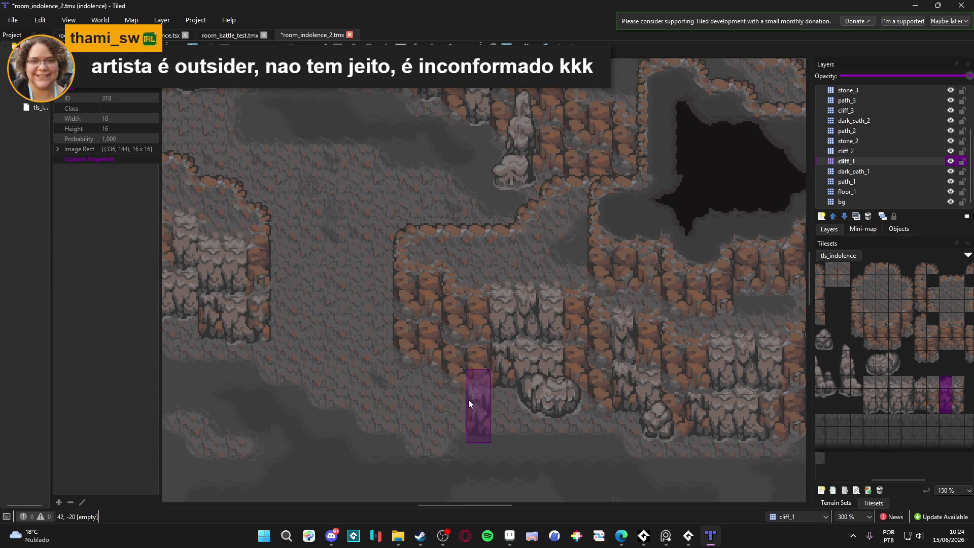
{"action": "scroll", "coordinate": [338, 390], "scroll_direction": "left", "scroll_amount": 2}
{"action": "scroll", "coordinate": [415, 374], "scroll_direction": "left", "scroll_amount": 2}
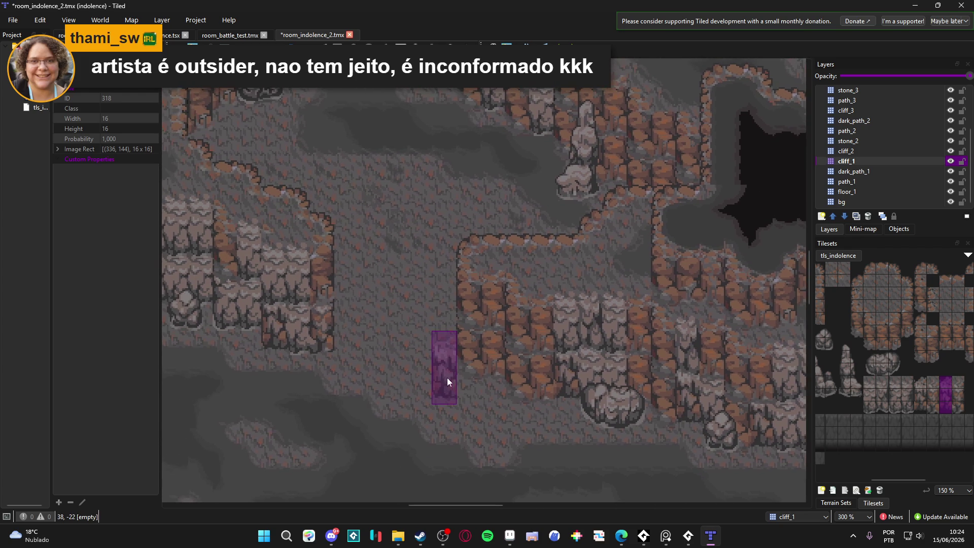
{"action": "left_click_drag", "start_coordinate": [933, 381], "coordinate": [936, 410]}
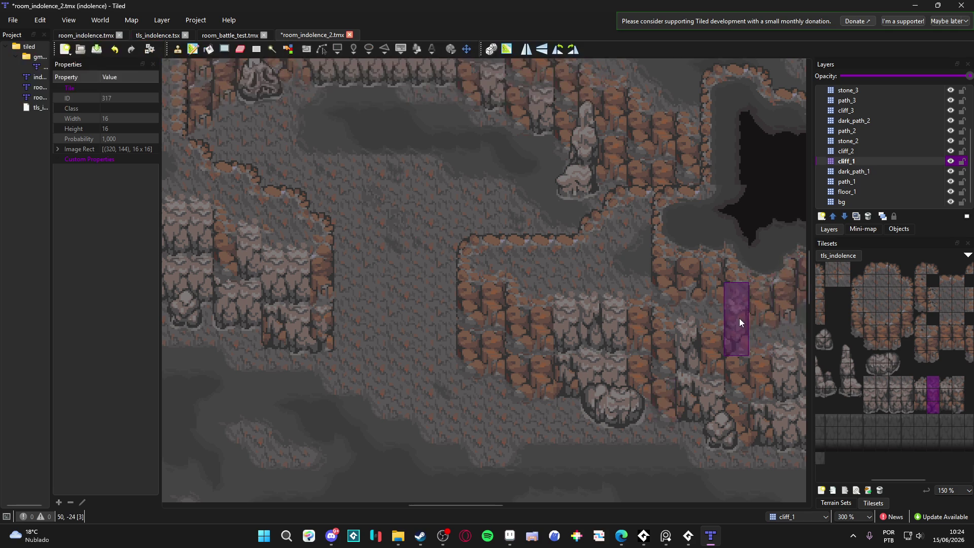
{"action": "left_click", "coordinate": [873, 155]}
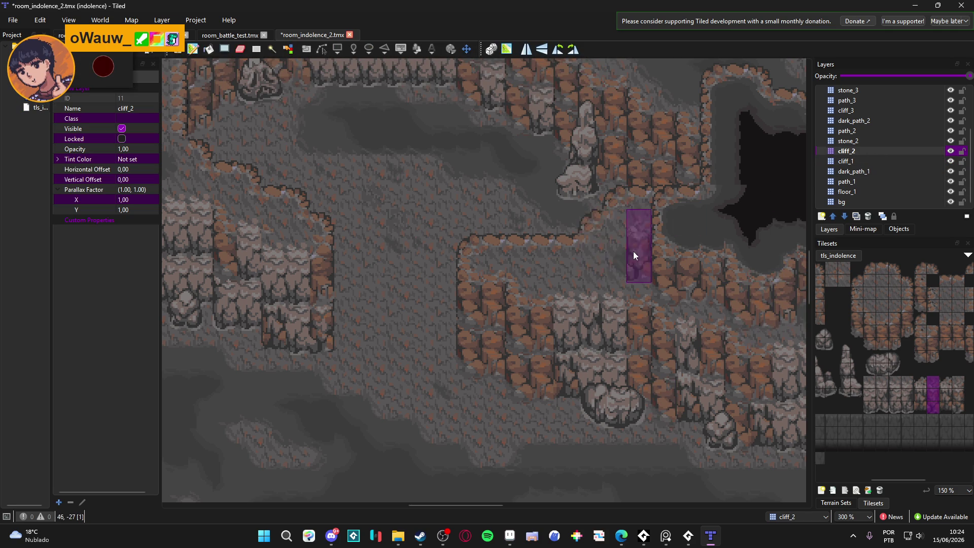
- Stamp a four-tile cliff column on cliff_2 below the lower left ledge, then switch to cliff_1
{"action": "left_click_drag", "start_coordinate": [506, 401], "coordinate": [468, 376]}
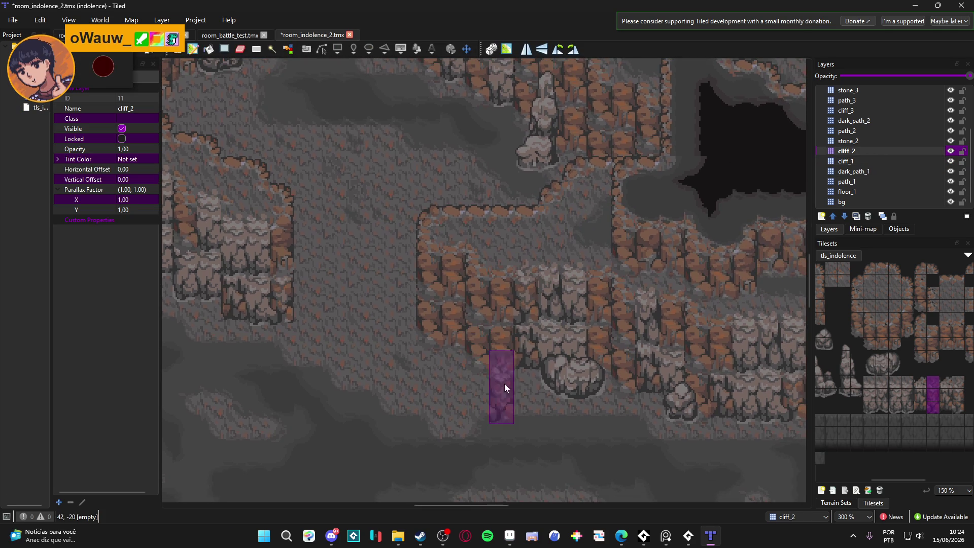
{"action": "left_click_drag", "start_coordinate": [566, 397], "coordinate": [471, 389]}
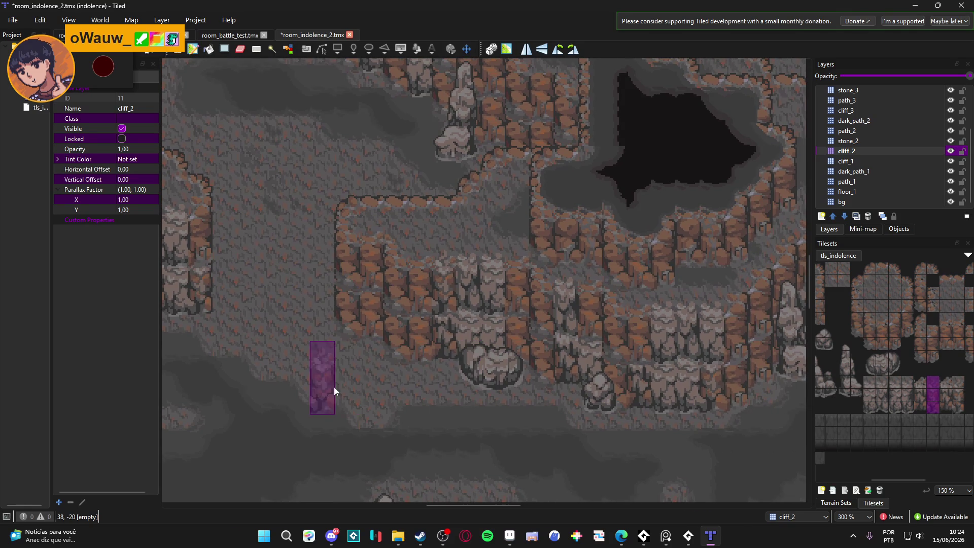
{"action": "scroll", "coordinate": [556, 431], "scroll_direction": "right", "scroll_amount": 3}
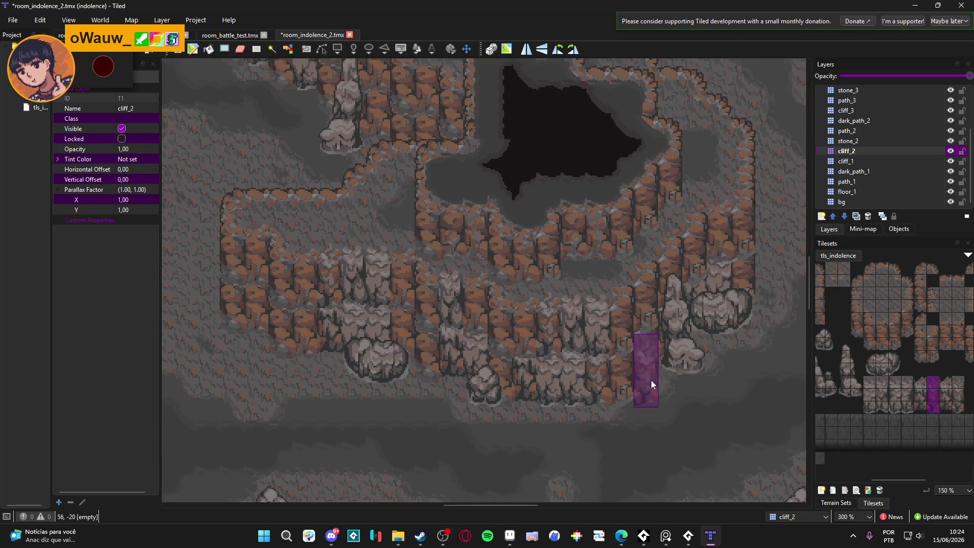
{"action": "left_click_drag", "start_coordinate": [924, 406], "coordinate": [918, 375]}
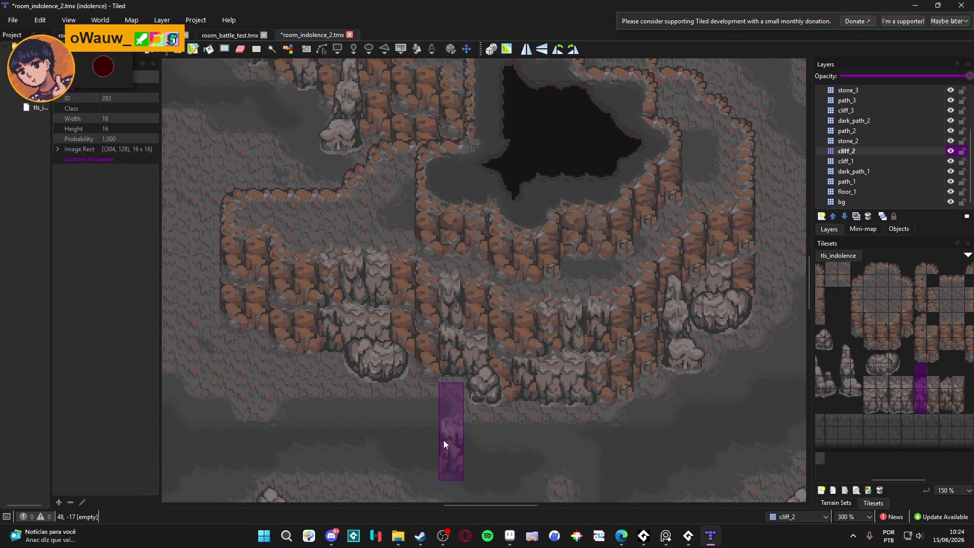
{"action": "scroll", "coordinate": [749, 397], "scroll_direction": "right", "scroll_amount": 1}
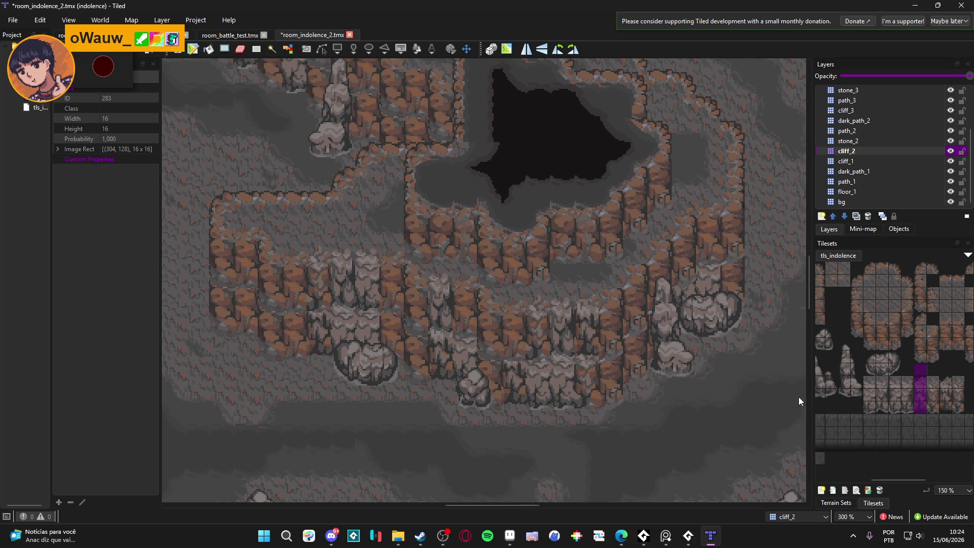
{"action": "left_click", "coordinate": [559, 371]}
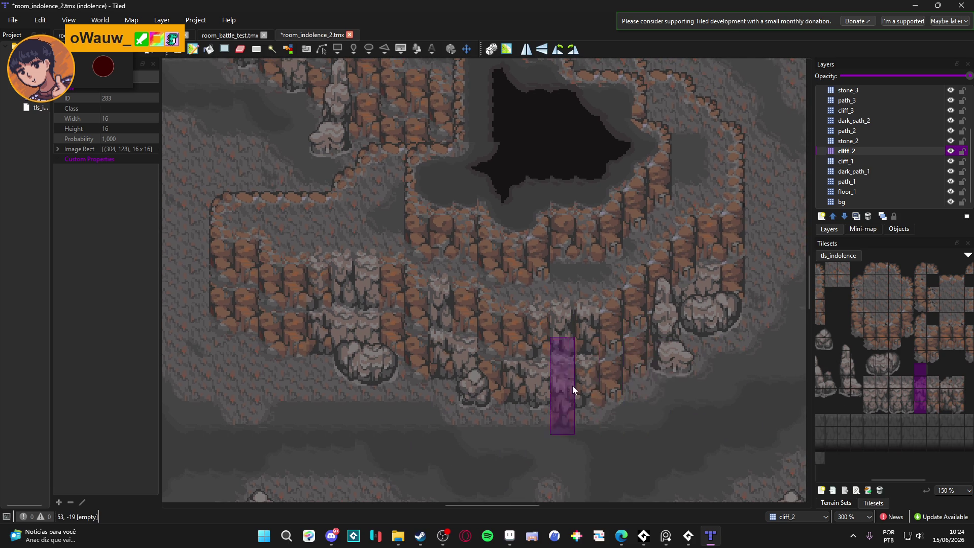
{"action": "left_click", "coordinate": [862, 161]}
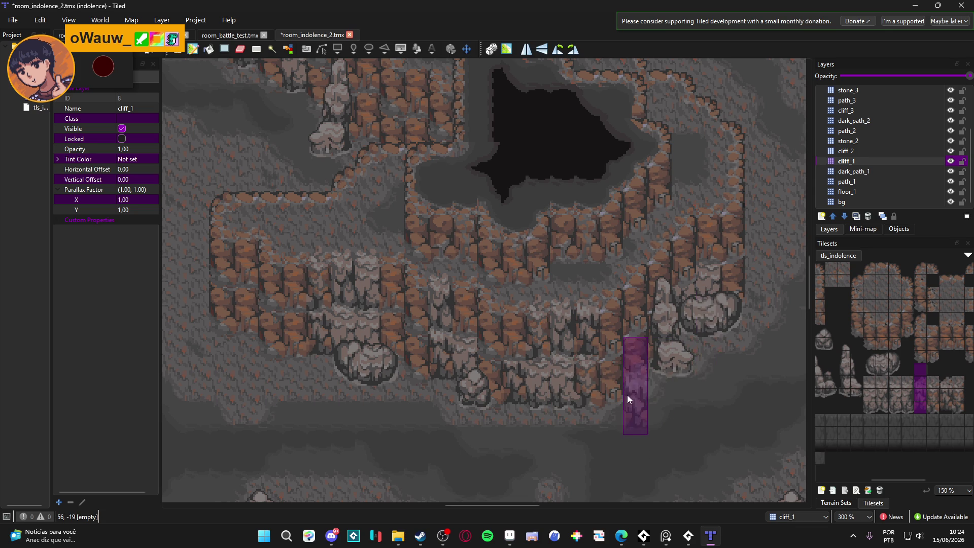
- Try single, four-tile and three-tile picks in the tileset, settling on another three-tile cliff column
{"action": "left_click", "coordinate": [930, 408]}
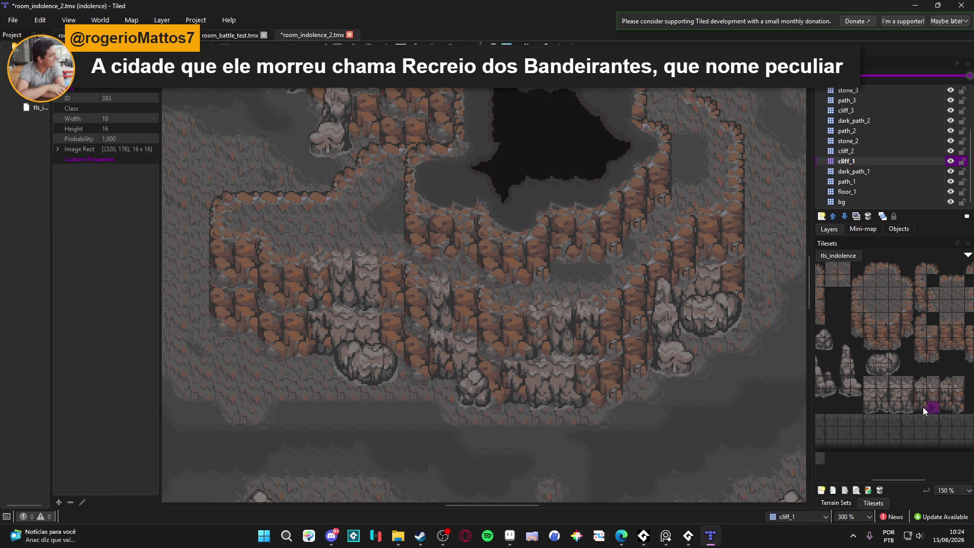
{"action": "left_click_drag", "start_coordinate": [945, 405], "coordinate": [947, 371]}
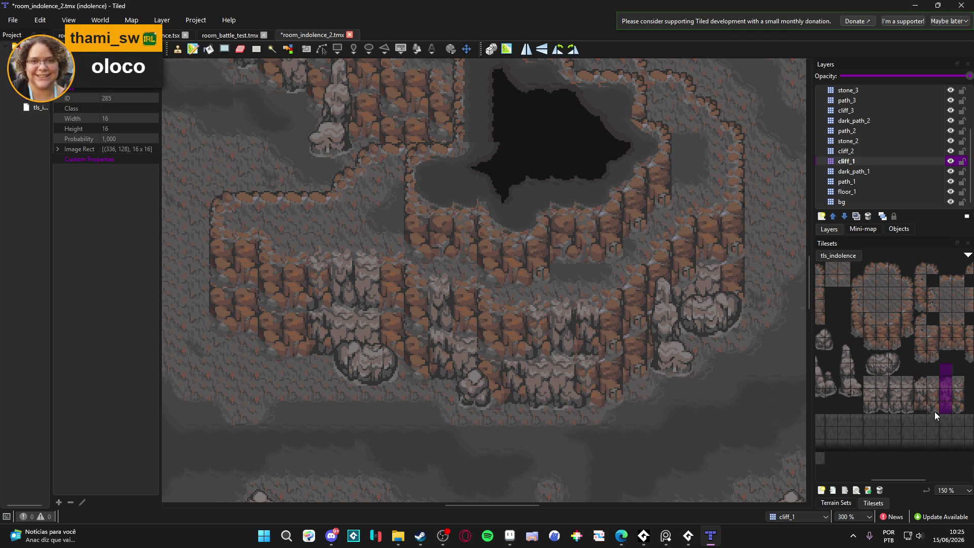
{"action": "left_click_drag", "start_coordinate": [958, 406], "coordinate": [959, 381]}
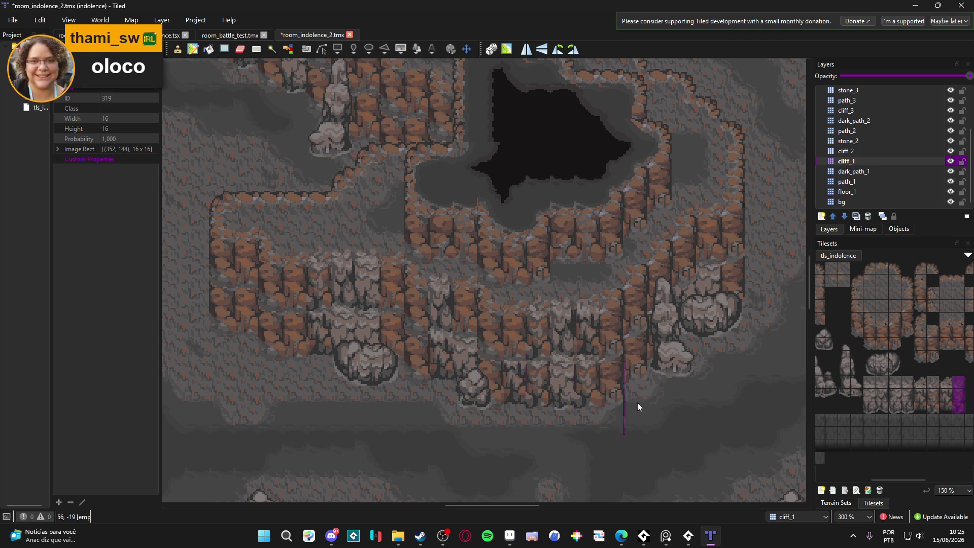
{"action": "scroll", "coordinate": [586, 403], "scroll_direction": "left", "scroll_amount": 5}
{"action": "scroll", "coordinate": [587, 402], "scroll_direction": "up", "scroll_amount": 1}
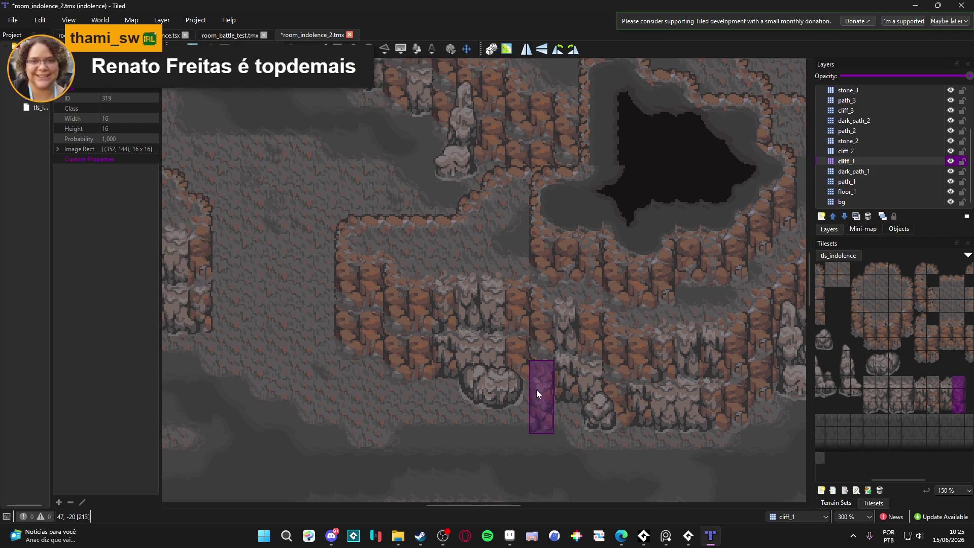
{"action": "scroll", "coordinate": [558, 366], "scroll_direction": "left", "scroll_amount": 1}
{"action": "scroll", "coordinate": [558, 366], "scroll_direction": "up", "scroll_amount": 1}
{"action": "left_click_drag", "start_coordinate": [924, 408], "coordinate": [924, 368]}
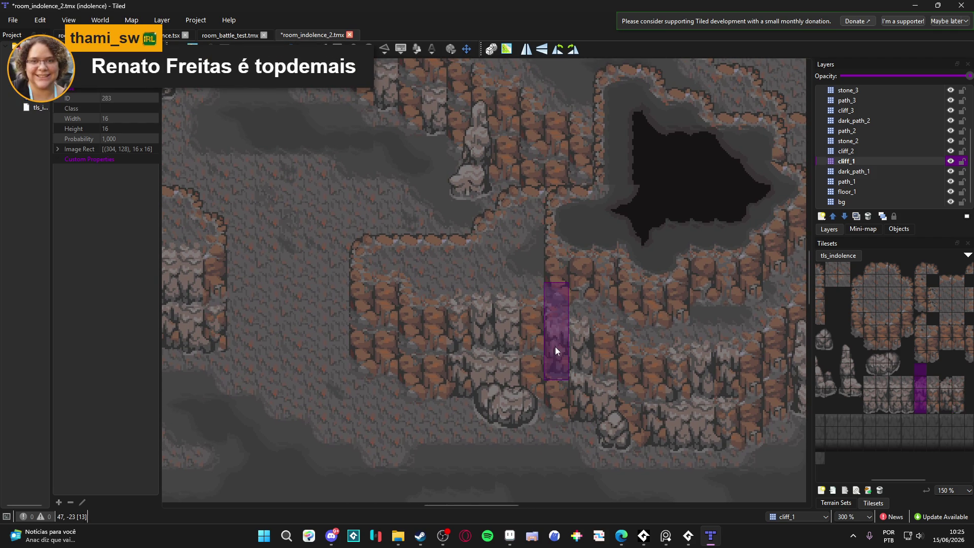
- On cliff_2, stamp cliff columns at two lower ledge edges, then return to cliff_1
{"action": "left_click", "coordinate": [863, 152]}
{"action": "left_click", "coordinate": [502, 318]}
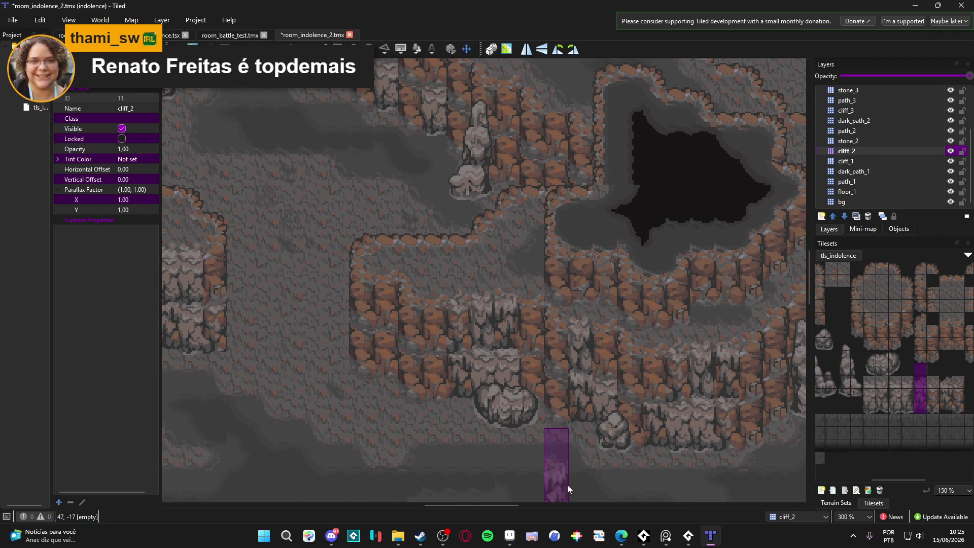
{"action": "left_click_drag", "start_coordinate": [532, 462], "coordinate": [401, 408]}
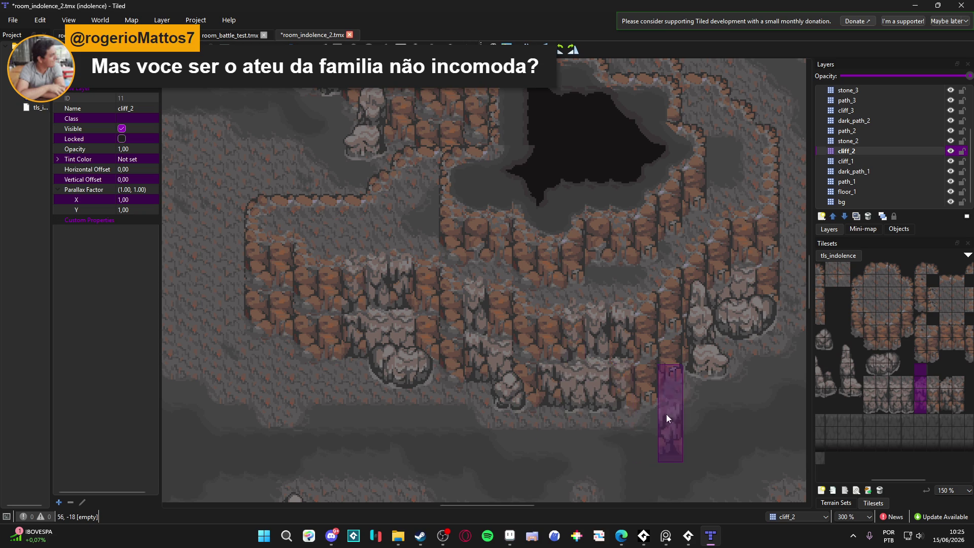
{"action": "left_click", "coordinate": [603, 383]}
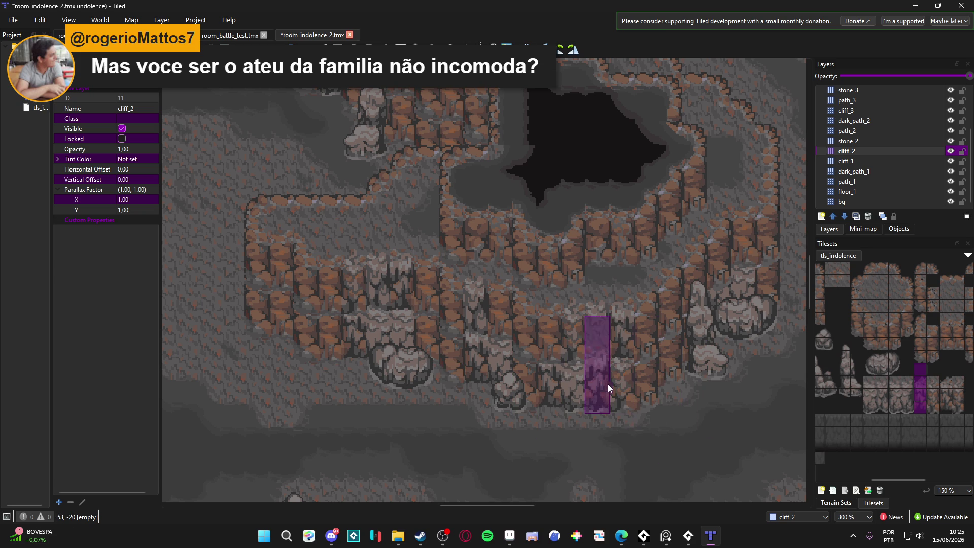
{"action": "left_click", "coordinate": [850, 161]}
{"action": "scroll", "coordinate": [481, 240], "scroll_direction": "left", "scroll_amount": 4}
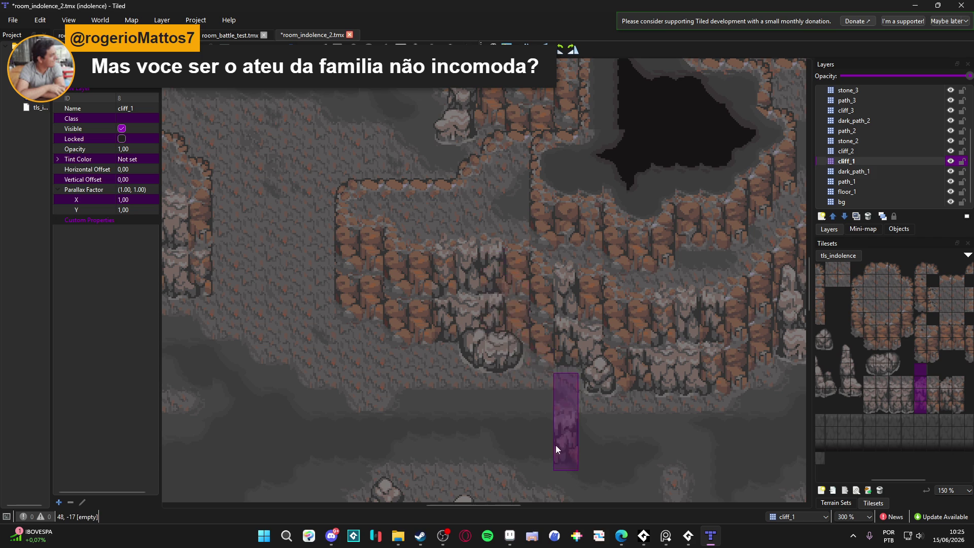
- Paint pale cliff tiles over the brown cliffs on cliff_1, then pick a new three-tile column
{"action": "left_click_drag", "start_coordinate": [695, 371], "coordinate": [638, 373]}
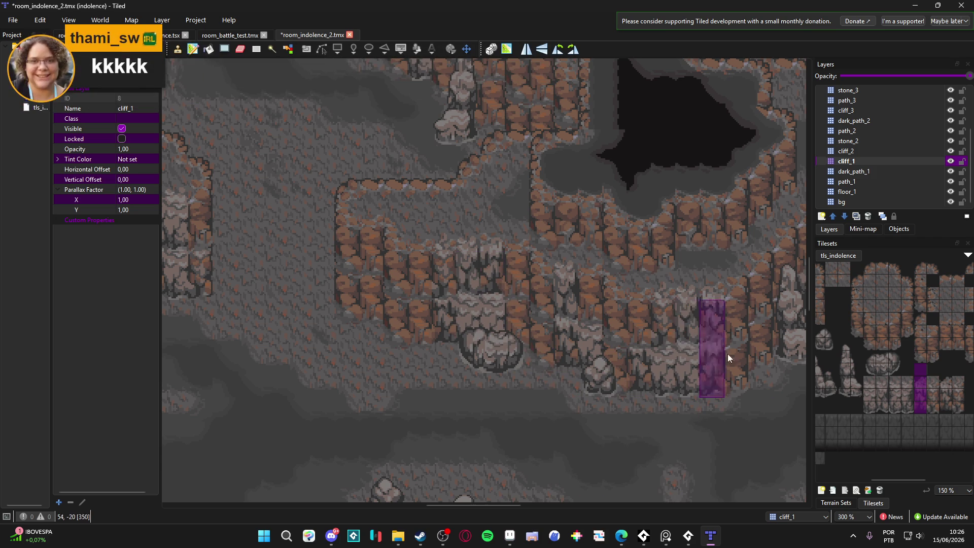
{"action": "left_click_drag", "start_coordinate": [933, 412], "coordinate": [935, 385]}
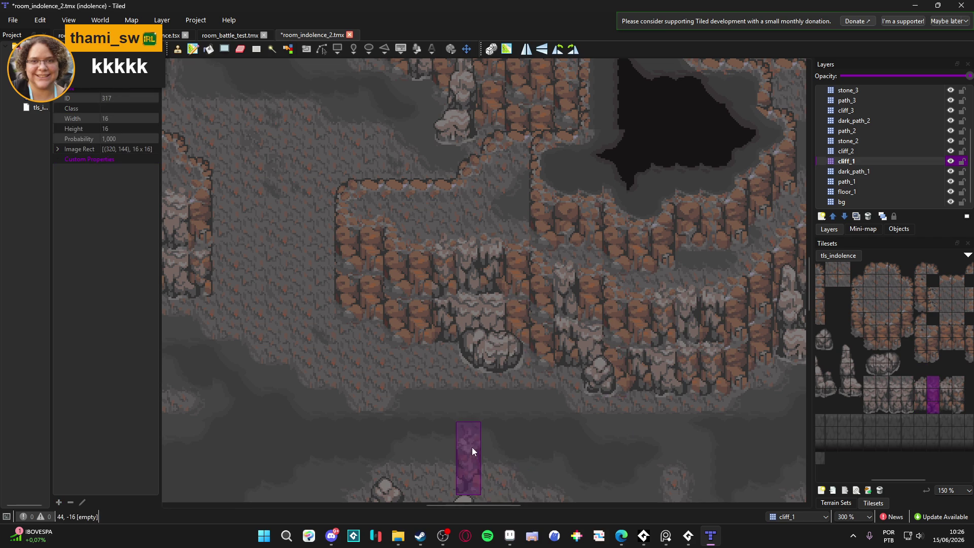
{"action": "left_click", "coordinate": [918, 407]}
{"action": "left_click_drag", "start_coordinate": [918, 407], "coordinate": [919, 367]}
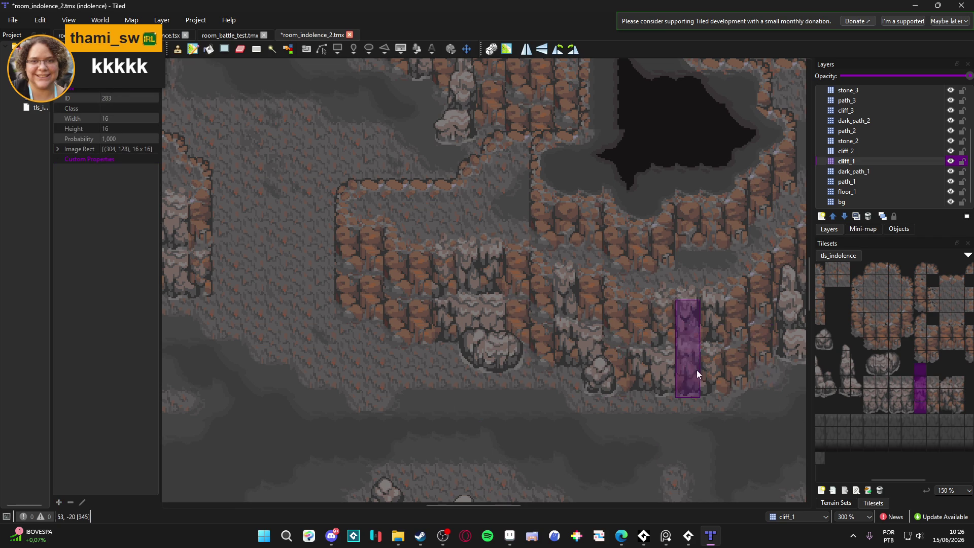
{"action": "left_click_drag", "start_coordinate": [921, 400], "coordinate": [920, 381]}
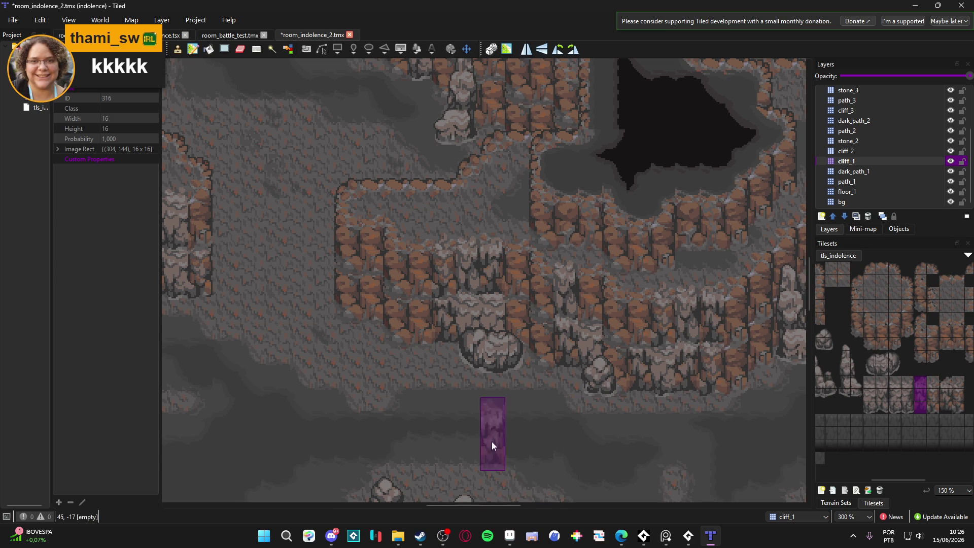
{"action": "mouse_move", "coordinate": [416, 395]}
{"action": "left_mouse_down"}
{"action": "mouse_move", "coordinate": [424, 400]}
{"action": "mouse_move", "coordinate": [399, 399]}
{"action": "left_mouse_up"}
{"action": "scroll", "coordinate": [375, 373], "scroll_direction": "left", "scroll_amount": 5}
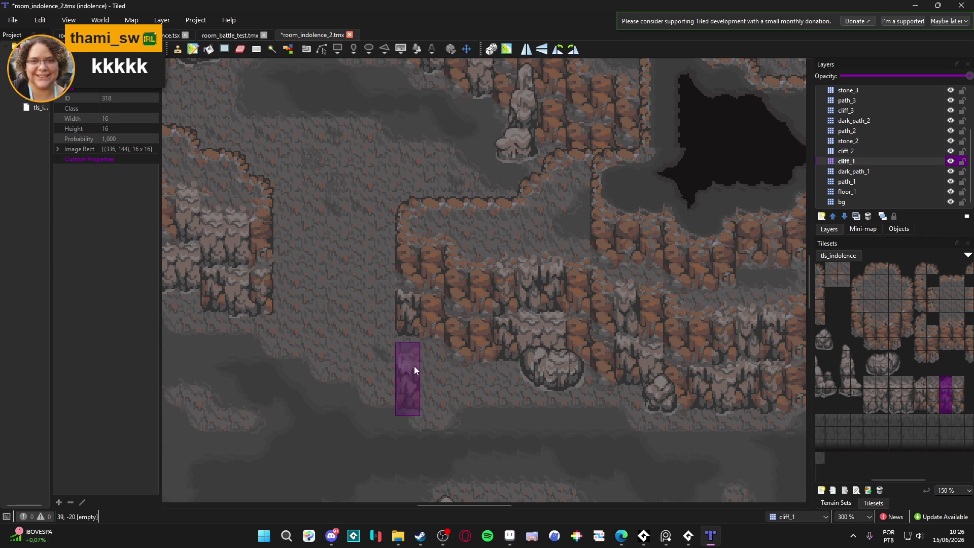
- Pan toward the left ledges, check cliff_1's contribution, and pick the neighbouring three-tile cliff column
{"action": "left_click_drag", "start_coordinate": [417, 367], "coordinate": [461, 366]}
{"action": "left_click_drag", "start_coordinate": [533, 397], "coordinate": [507, 385]}
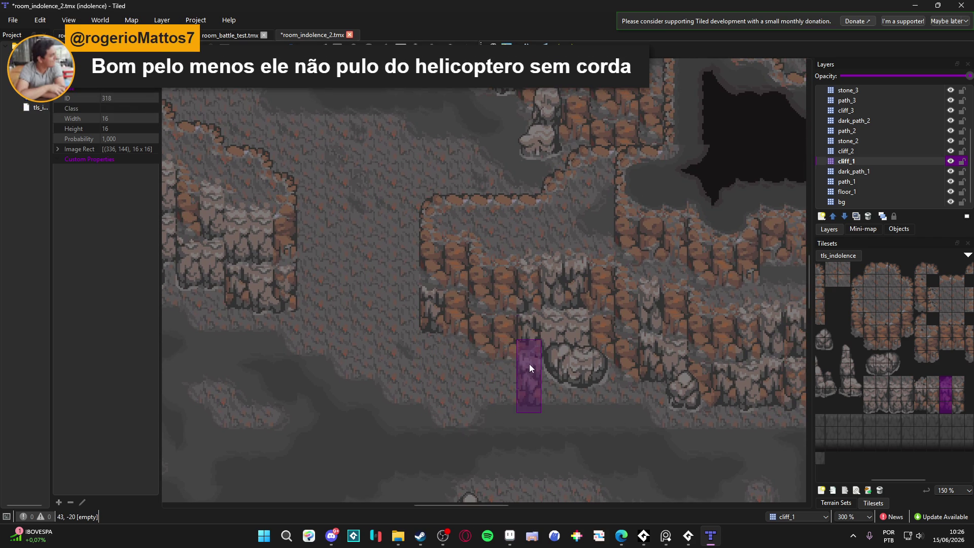
{"action": "left_click_drag", "start_coordinate": [485, 336], "coordinate": [504, 339]}
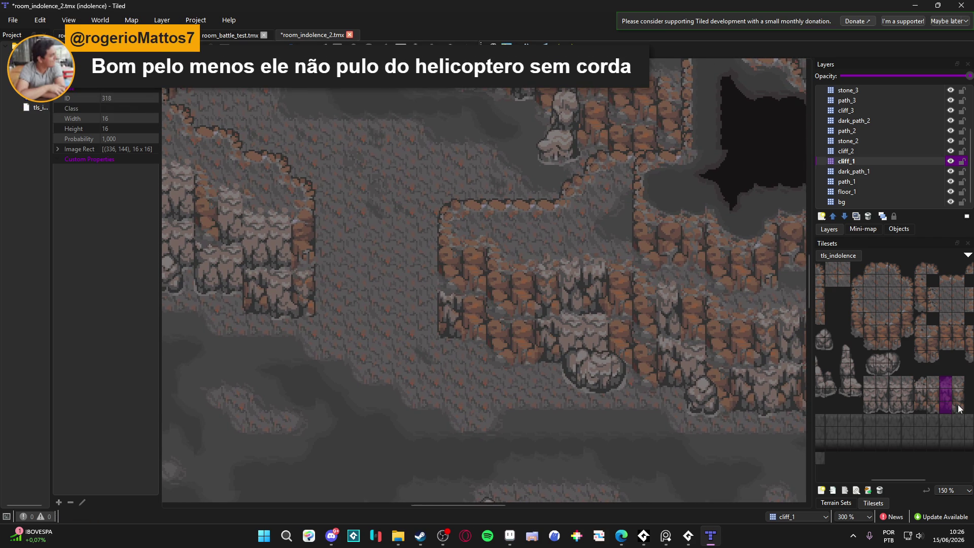
{"action": "left_click_drag", "start_coordinate": [960, 410], "coordinate": [960, 381]}
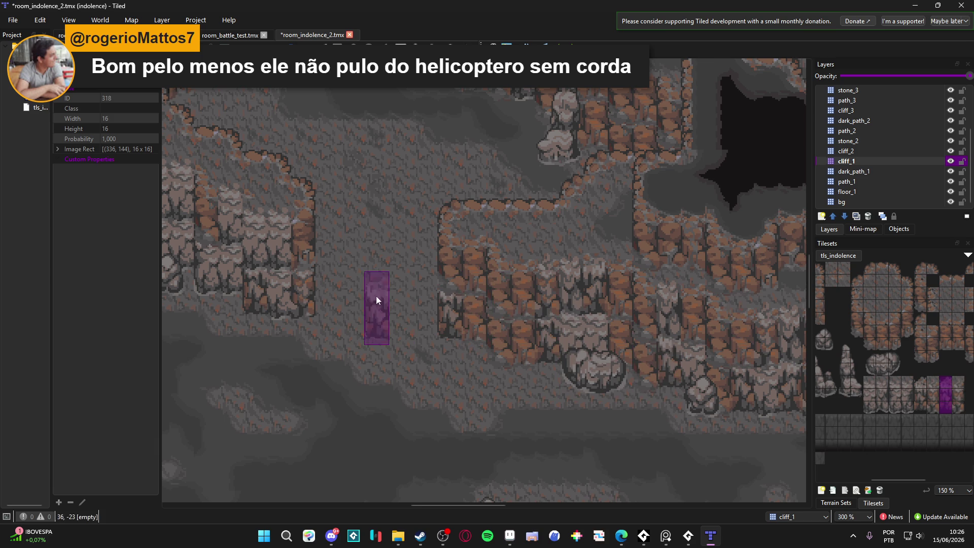
{"action": "double_click", "coordinate": [951, 162]}
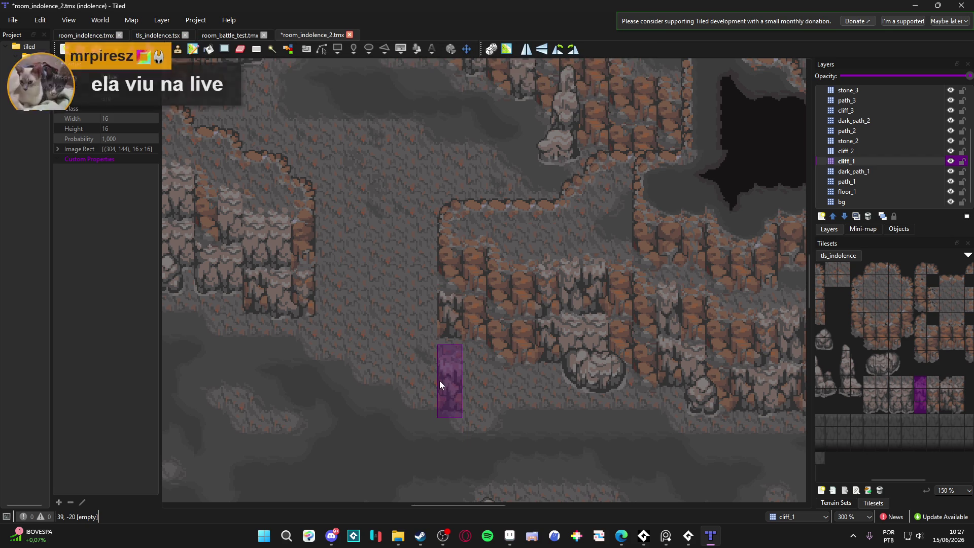
{"action": "scroll", "coordinate": [393, 337], "scroll_direction": "left", "scroll_amount": 1}
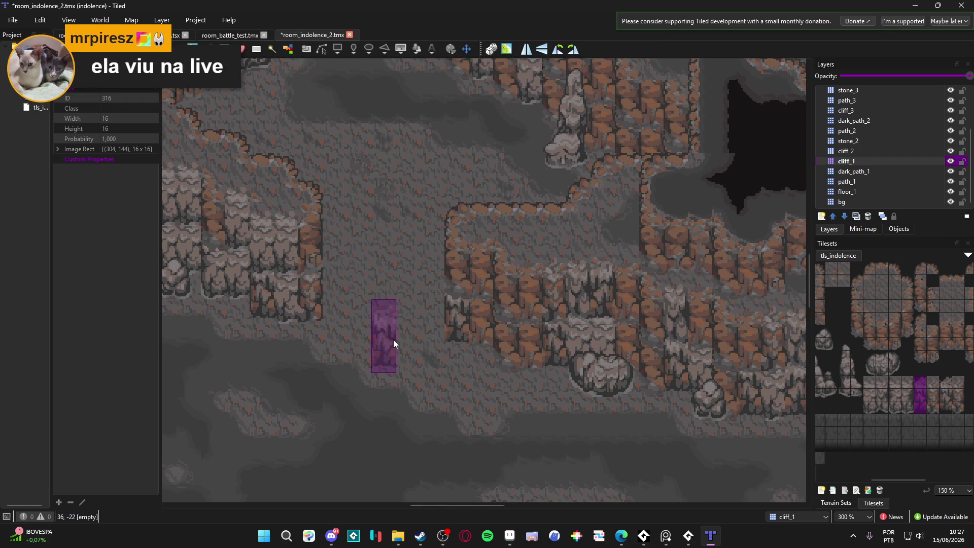
{"action": "scroll", "coordinate": [538, 303], "scroll_direction": "right", "scroll_amount": 3}
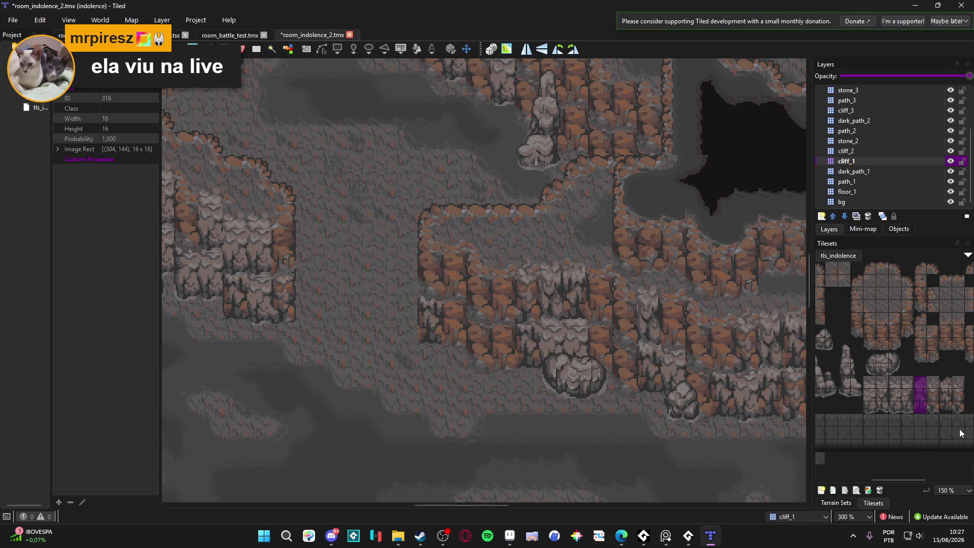
{"action": "left_click_drag", "start_coordinate": [936, 412], "coordinate": [936, 379]}
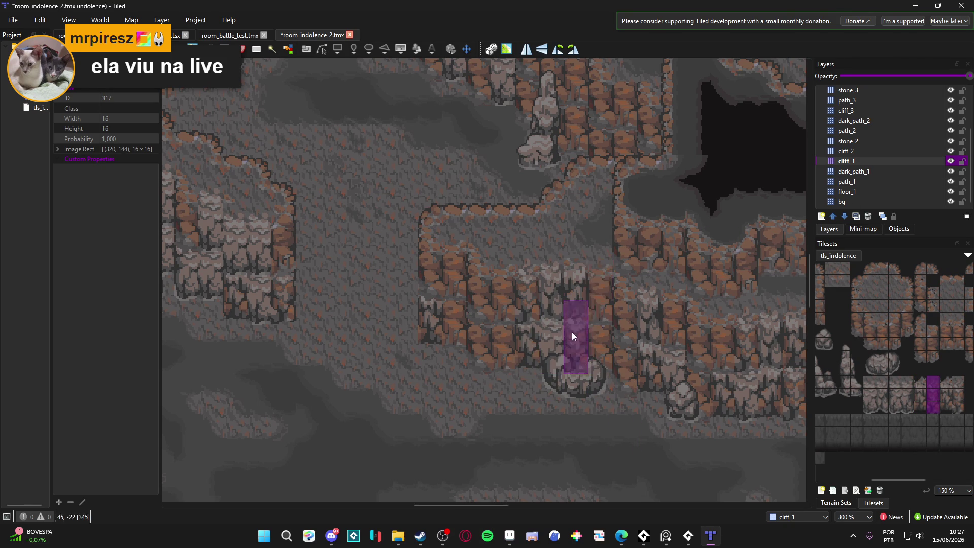
{"action": "left_click_drag", "start_coordinate": [288, 404], "coordinate": [324, 403]}
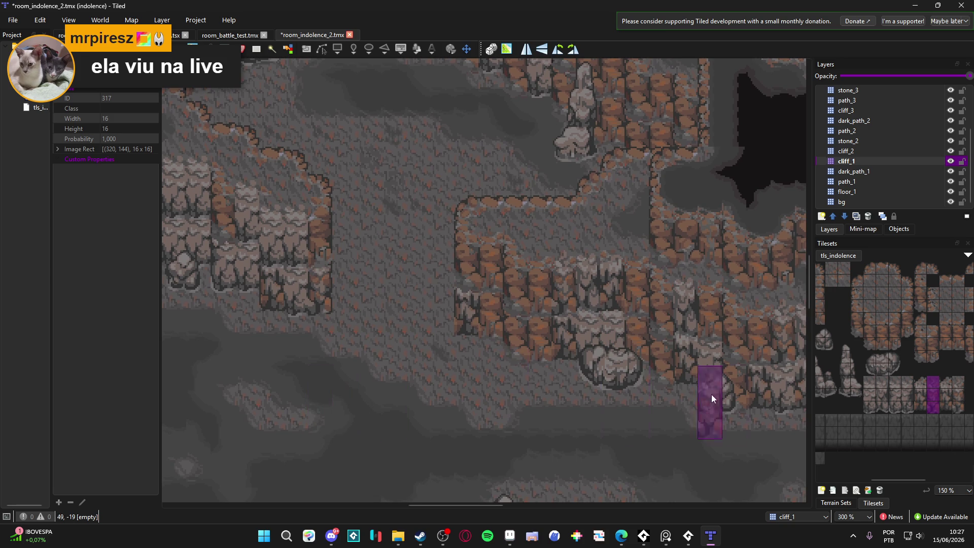
{"action": "left_click_drag", "start_coordinate": [922, 412], "coordinate": [921, 382]}
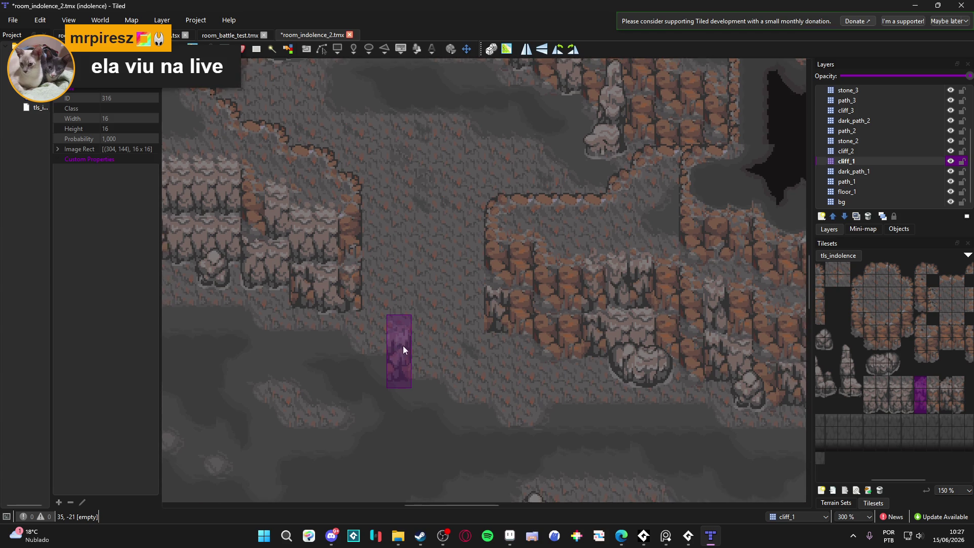
- Pick a three-tile cliff column as the brush and save the cave map
{"action": "scroll", "coordinate": [401, 348], "scroll_direction": "down", "scroll_amount": 1}
{"action": "scroll", "coordinate": [354, 350], "scroll_direction": "up", "scroll_amount": 2}
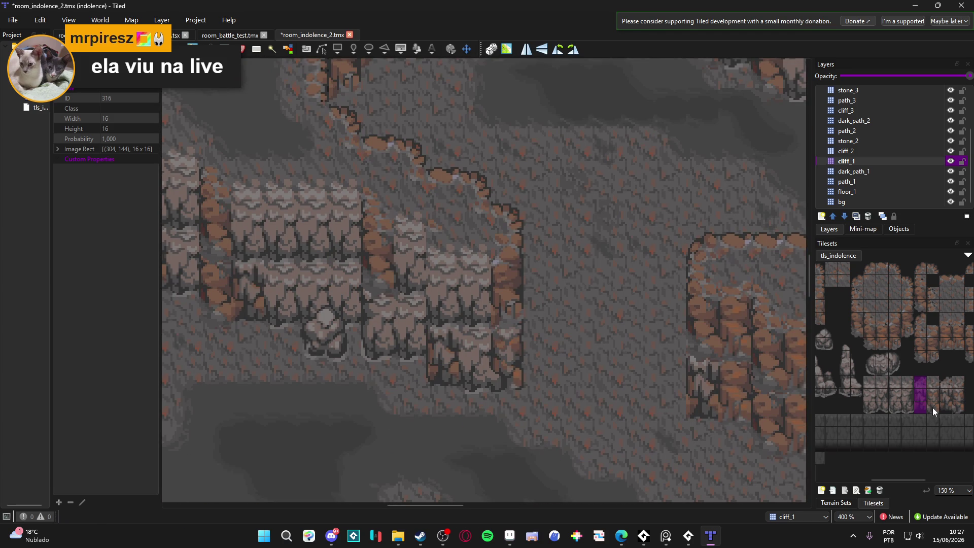
{"action": "left_click_drag", "start_coordinate": [932, 392], "coordinate": [932, 380]}
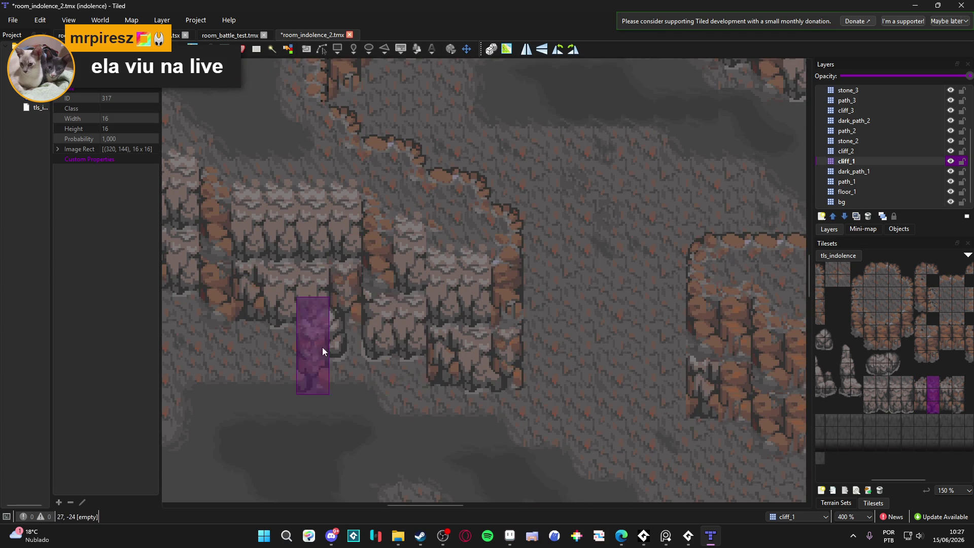
{"action": "scroll", "coordinate": [413, 310], "scroll_direction": "left", "scroll_amount": 3}
{"action": "scroll", "coordinate": [413, 310], "scroll_direction": "up", "scroll_amount": 1}
{"action": "scroll", "coordinate": [441, 319], "scroll_direction": "left", "scroll_amount": 1}
{"action": "scroll", "coordinate": [476, 325], "scroll_direction": "down", "scroll_amount": 2}
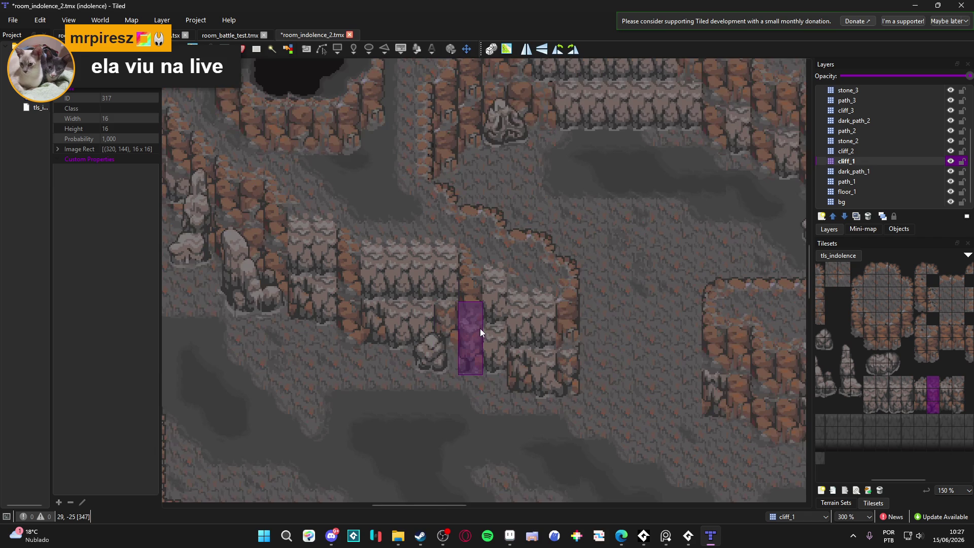
{"action": "scroll", "coordinate": [477, 342], "scroll_direction": "up", "scroll_amount": 1}
{"action": "scroll", "coordinate": [531, 381], "scroll_direction": "right", "scroll_amount": 2}
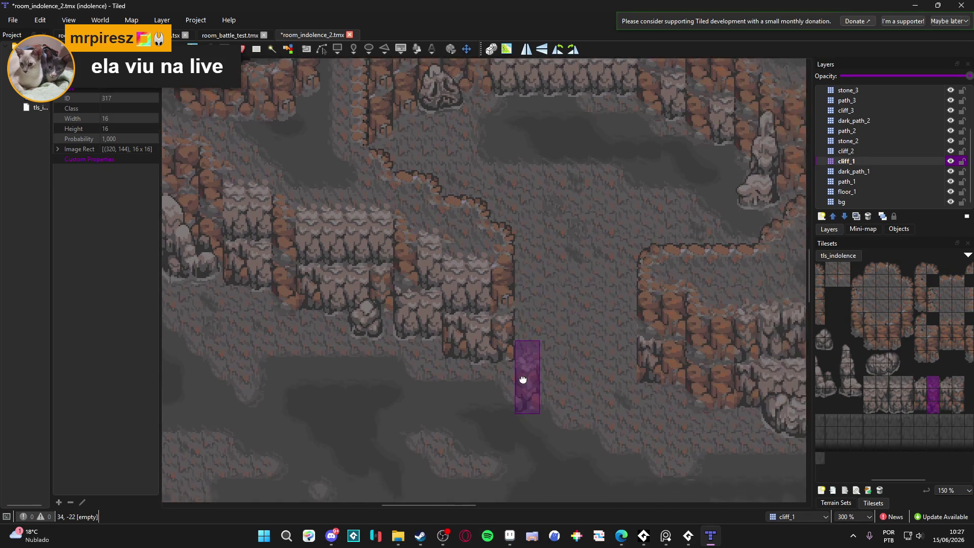
{"action": "key", "text": "ctrl+s"}
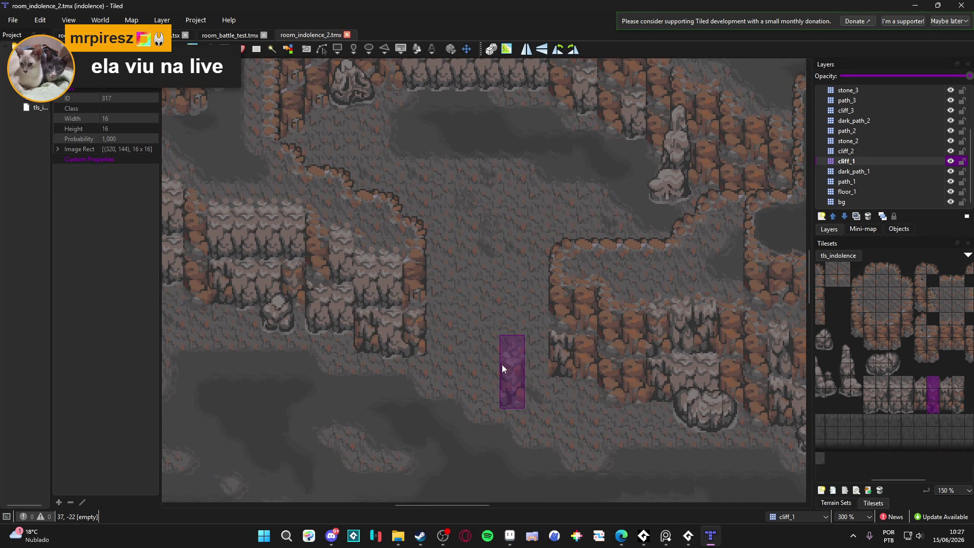
- Stamp the column below a ledge on cliff_1, then make cliff_2 the active layer
{"action": "scroll", "coordinate": [502, 369], "scroll_direction": "down", "scroll_amount": 1}
{"action": "scroll", "coordinate": [530, 350], "scroll_direction": "right", "scroll_amount": 3}
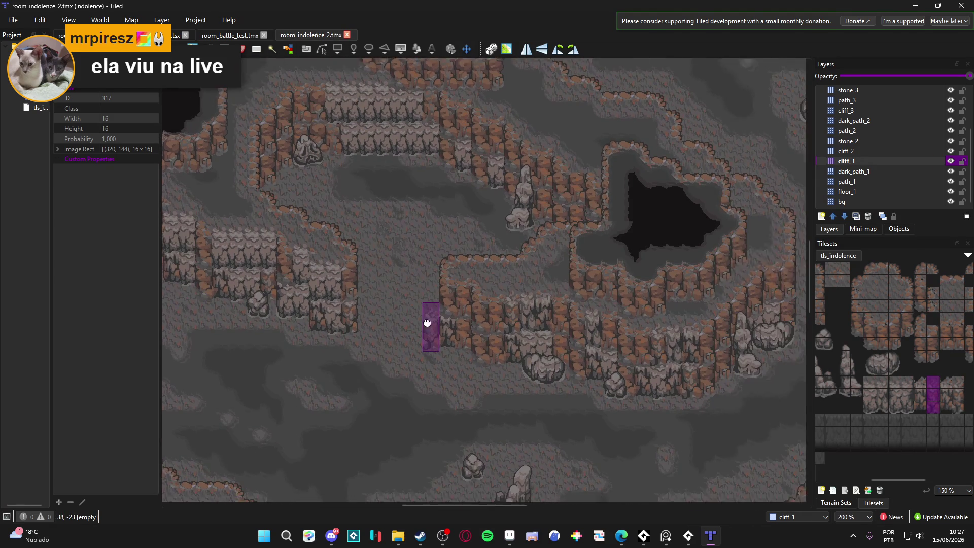
{"action": "scroll", "coordinate": [450, 320], "scroll_direction": "up", "scroll_amount": 1}
{"action": "scroll", "coordinate": [449, 323], "scroll_direction": "right", "scroll_amount": 5}
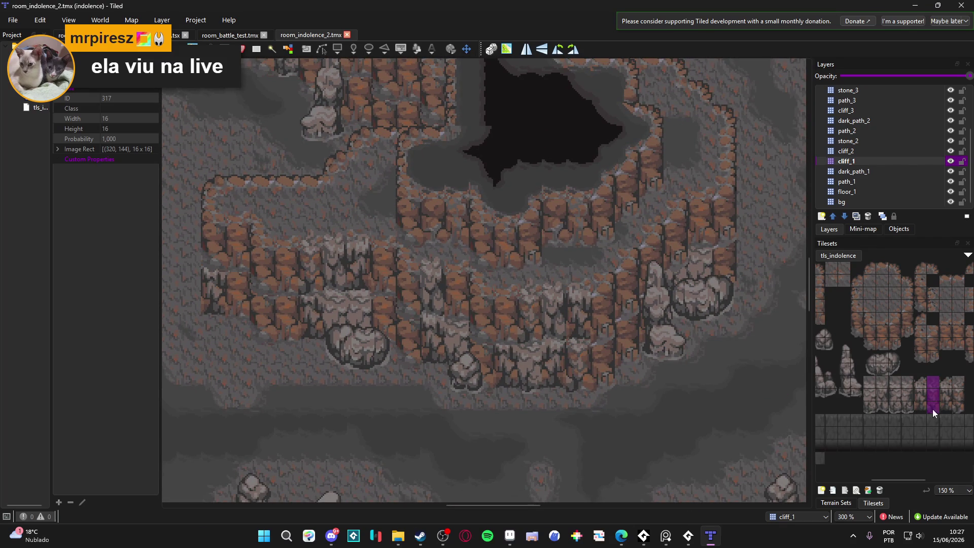
{"action": "left_click", "coordinate": [366, 301]}
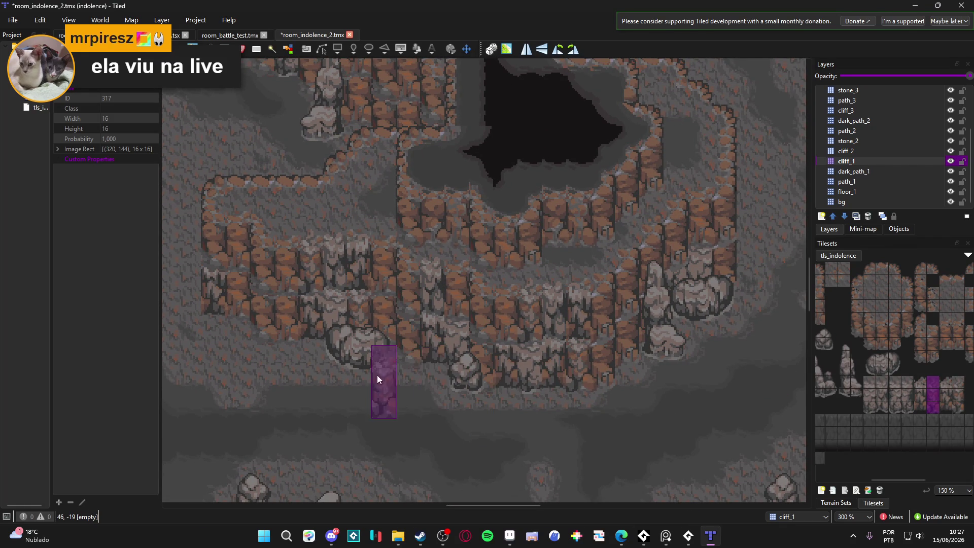
{"action": "left_click_drag", "start_coordinate": [383, 376], "coordinate": [415, 372]}
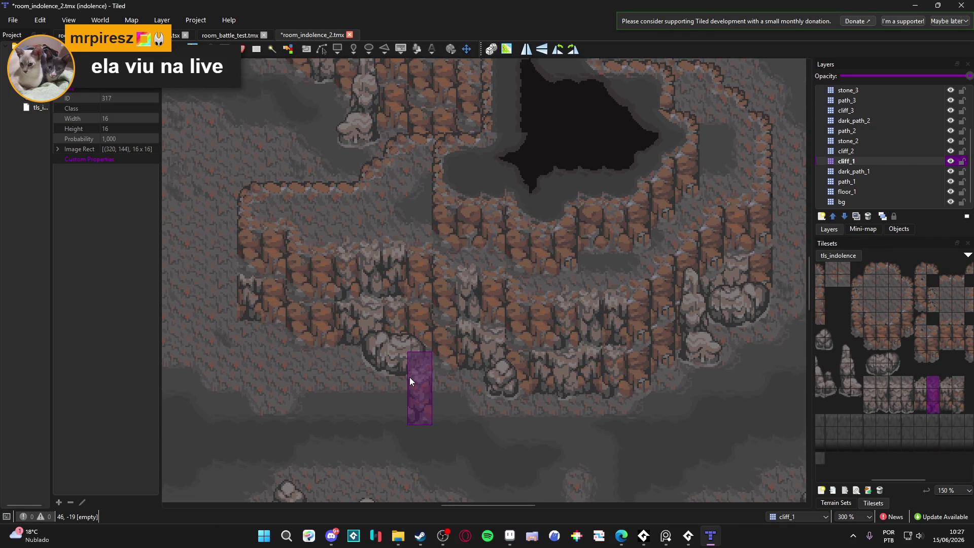
{"action": "scroll", "coordinate": [568, 365], "scroll_direction": "right", "scroll_amount": 5}
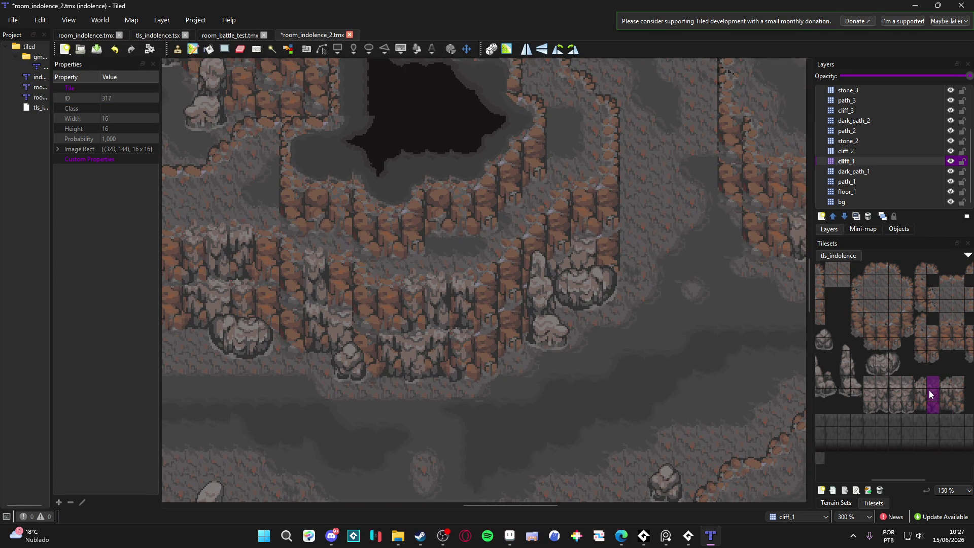
{"action": "scroll", "coordinate": [463, 315], "scroll_direction": "down", "scroll_amount": 1, "text": "ctrl"}
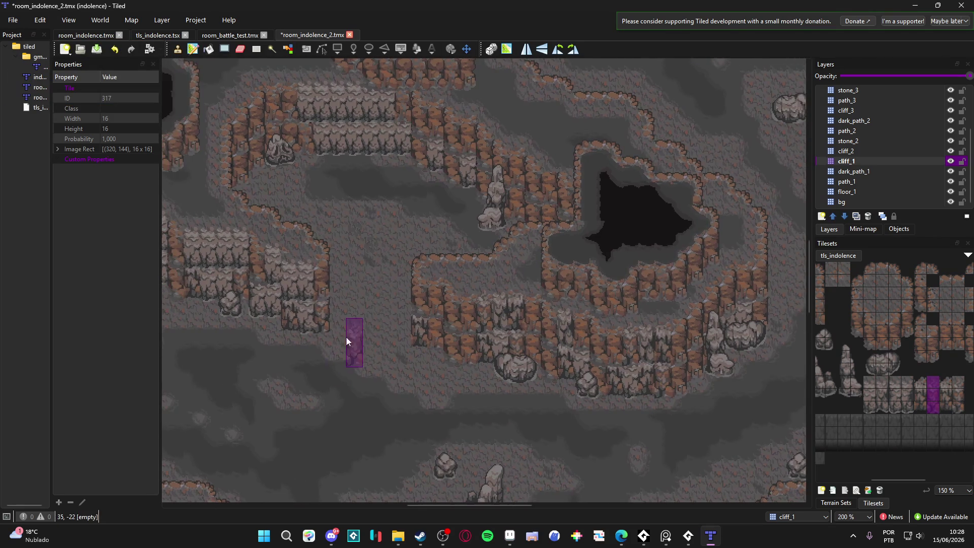
{"action": "scroll", "coordinate": [350, 350], "scroll_direction": "up", "scroll_amount": 1, "text": "ctrl"}
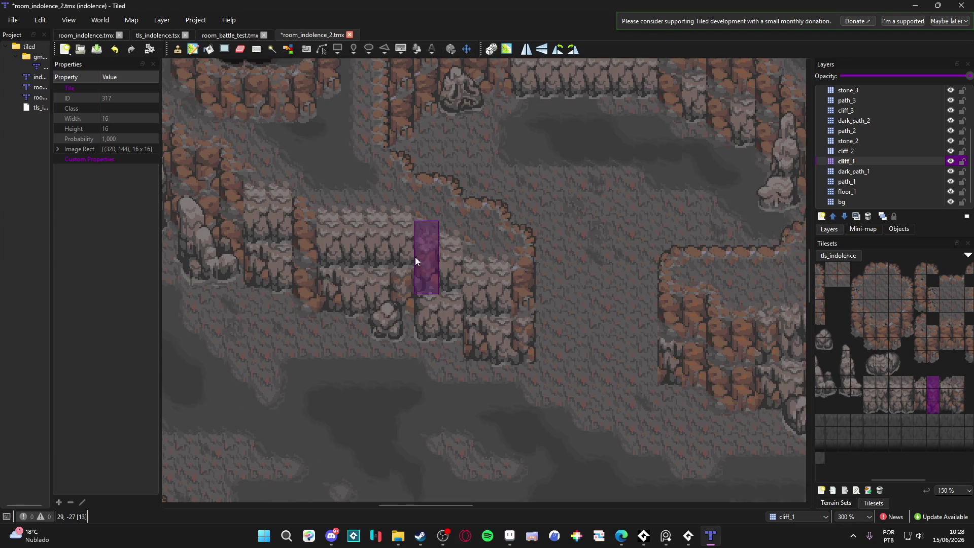
{"action": "scroll", "coordinate": [422, 258], "scroll_direction": "up", "scroll_amount": 2}
{"action": "left_click", "coordinate": [859, 152]}
- Stamp a cliff column onto cliff_2 and try neighbouring columns while panning to the upper ledges
{"action": "left_click", "coordinate": [323, 268]}
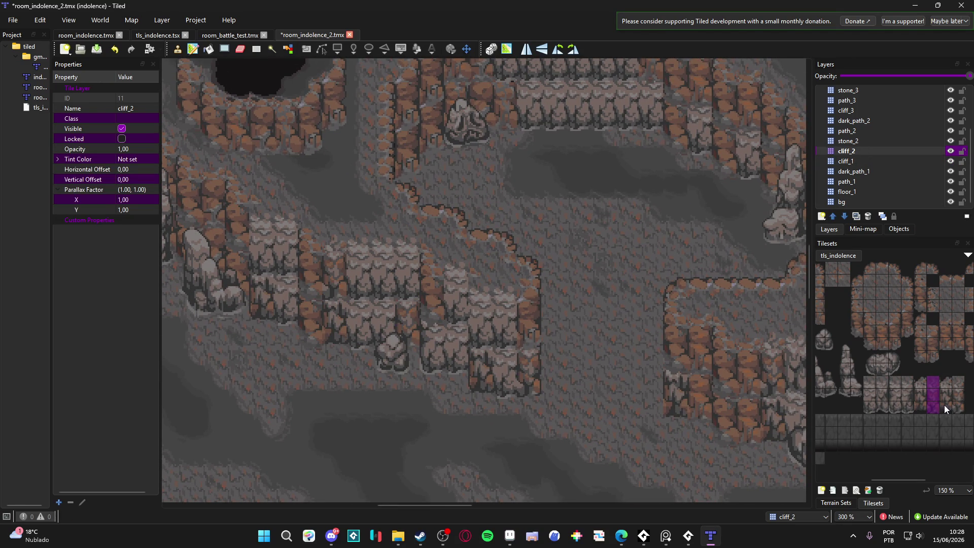
{"action": "left_click_drag", "start_coordinate": [921, 406], "coordinate": [919, 381]}
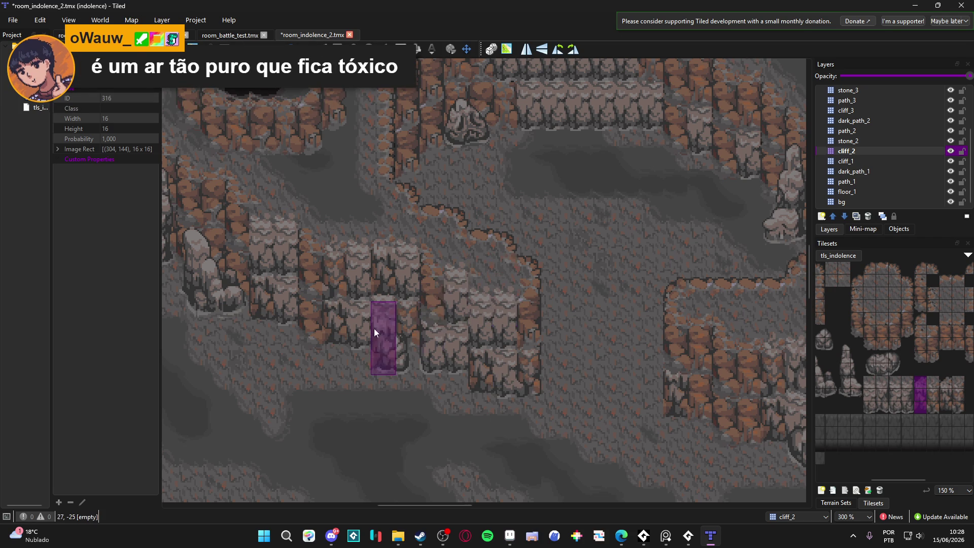
{"action": "left_click_drag", "start_coordinate": [385, 328], "coordinate": [400, 334]}
{"action": "scroll", "coordinate": [348, 321], "scroll_direction": "left", "scroll_amount": 3}
{"action": "left_click", "coordinate": [941, 396]}
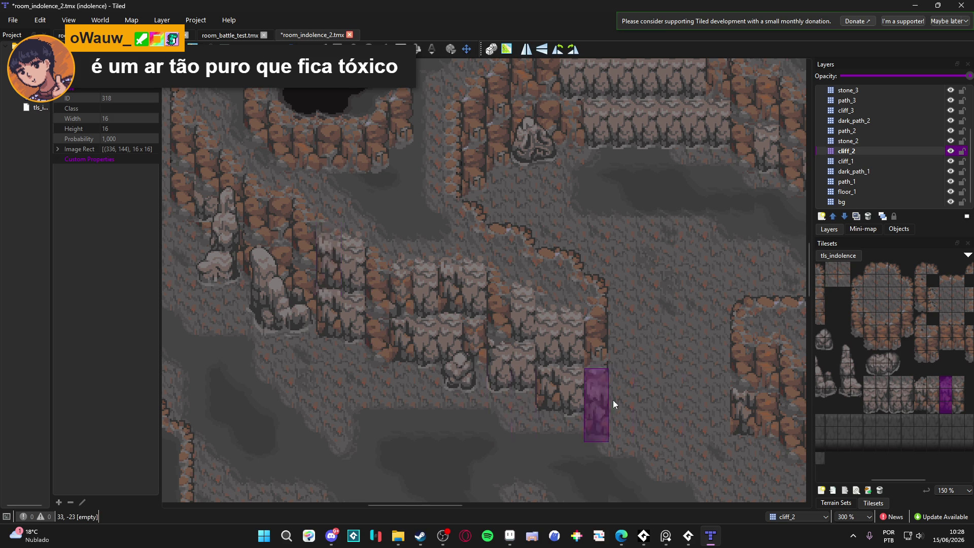
{"action": "scroll", "coordinate": [475, 387], "scroll_direction": "down", "scroll_amount": 1}
{"action": "left_click_drag", "start_coordinate": [545, 376], "coordinate": [445, 350]}
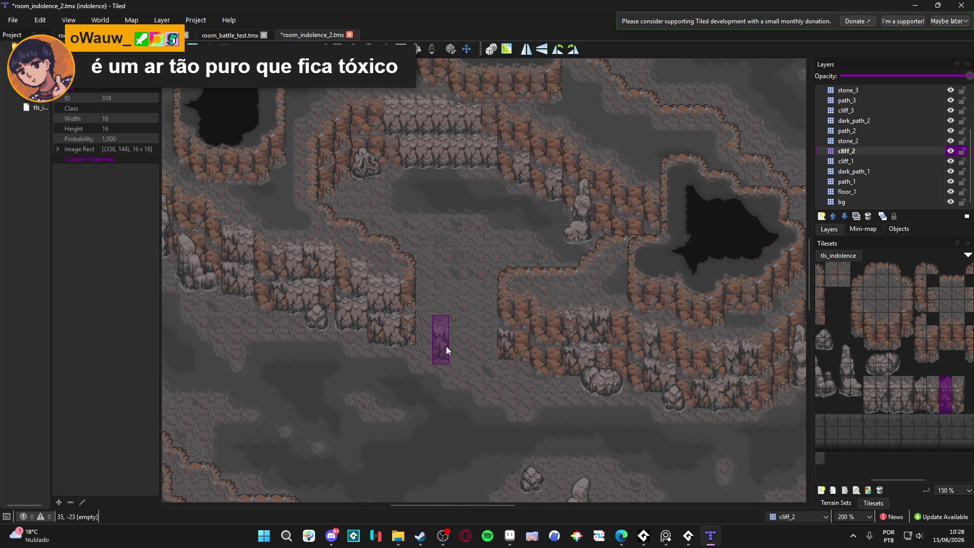
{"action": "scroll", "coordinate": [445, 347], "scroll_direction": "up", "scroll_amount": 2}
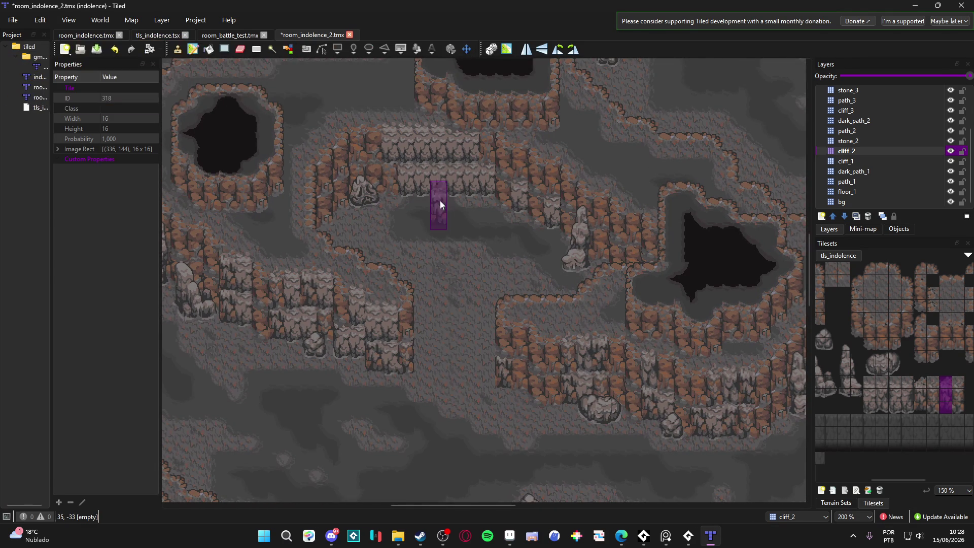
{"action": "scroll", "coordinate": [420, 202], "scroll_direction": "up", "scroll_amount": 1}
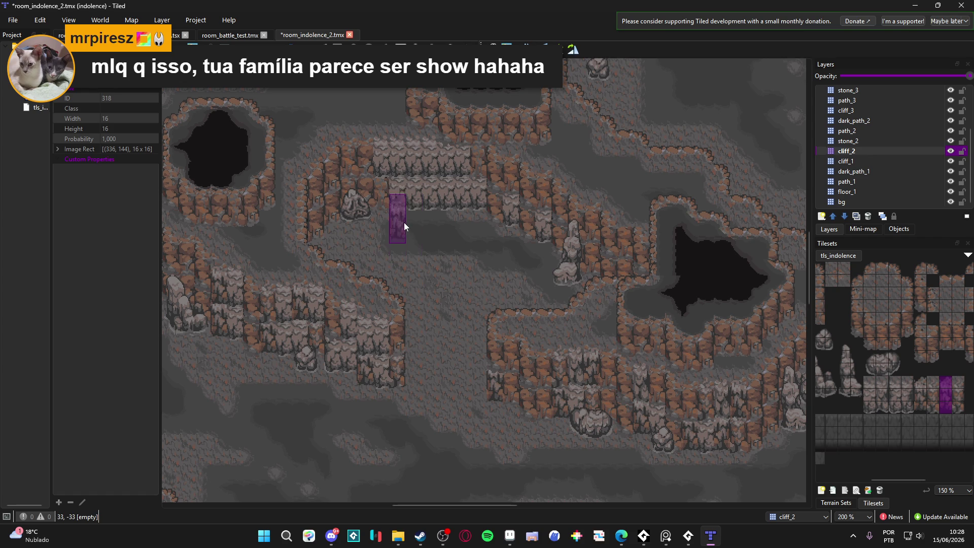
{"action": "scroll", "coordinate": [394, 193], "scroll_direction": "up", "scroll_amount": 1}
- Return to the central ledge walls and make cliff_2 active with tile ID 318 as the brush
{"action": "key", "text": "ctrl+Page_Down"}
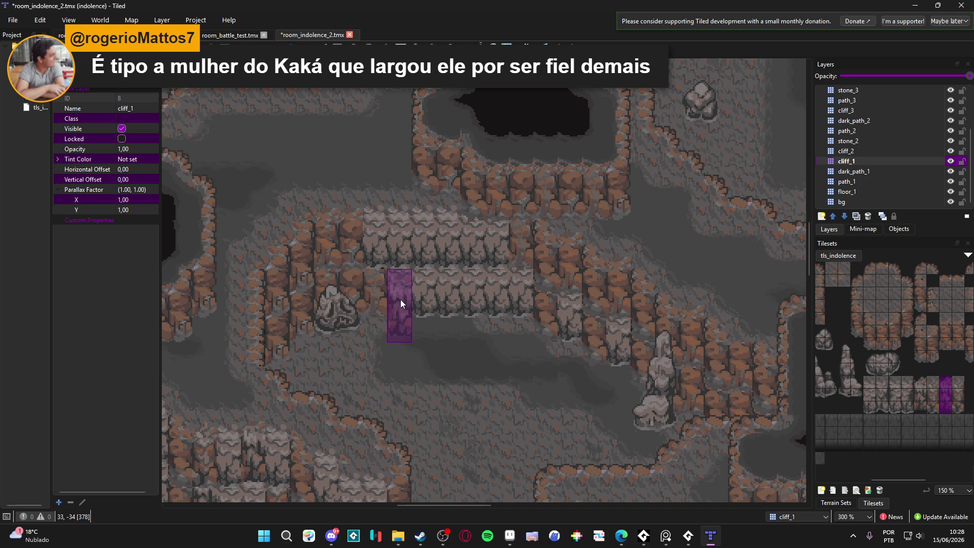
{"action": "mouse_move", "coordinate": [380, 331]}
{"action": "left_mouse_down"}
{"action": "mouse_move", "coordinate": [453, 178]}
{"action": "mouse_move", "coordinate": [456, 227]}
{"action": "mouse_move", "coordinate": [496, 208]}
{"action": "left_mouse_up"}
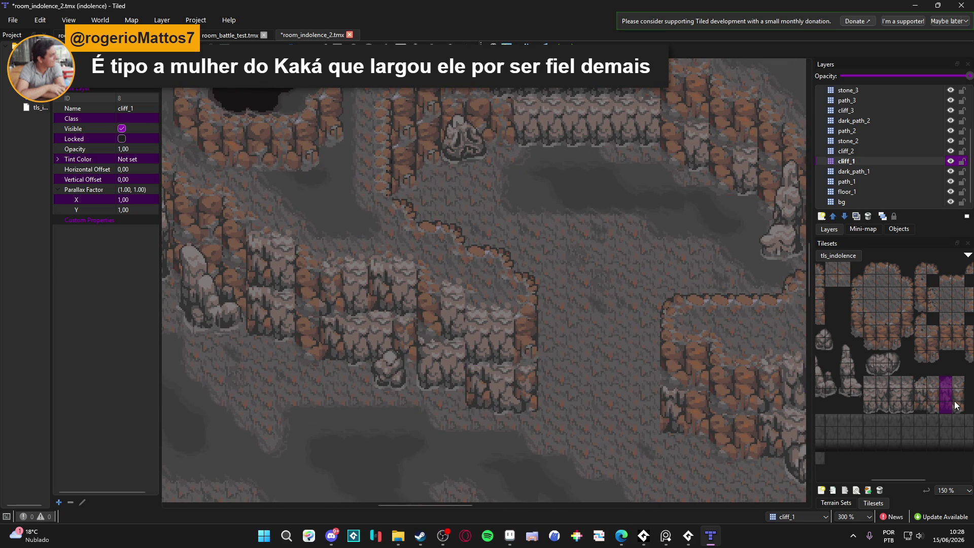
{"action": "left_click", "coordinate": [920, 406]}
{"action": "left_click", "coordinate": [869, 150]}
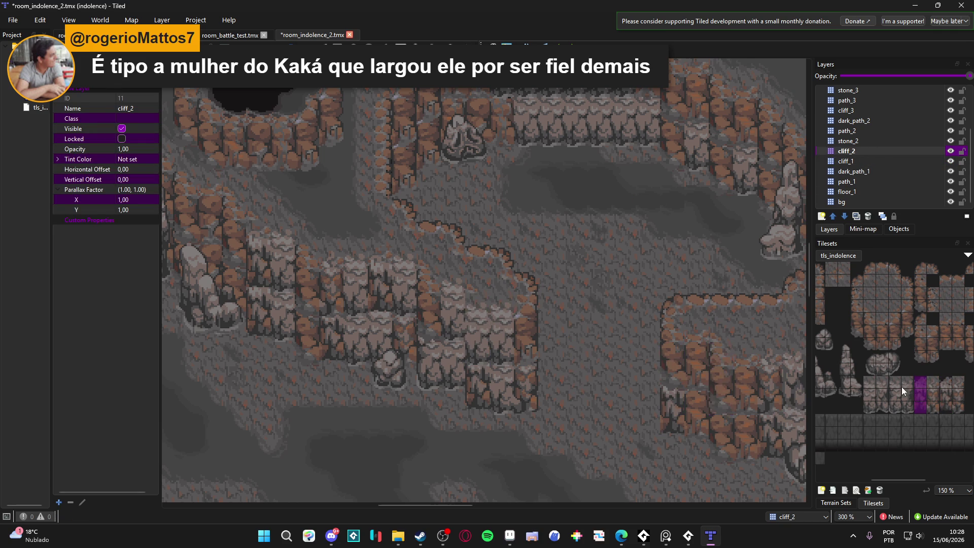
{"action": "left_click", "coordinate": [943, 395]}
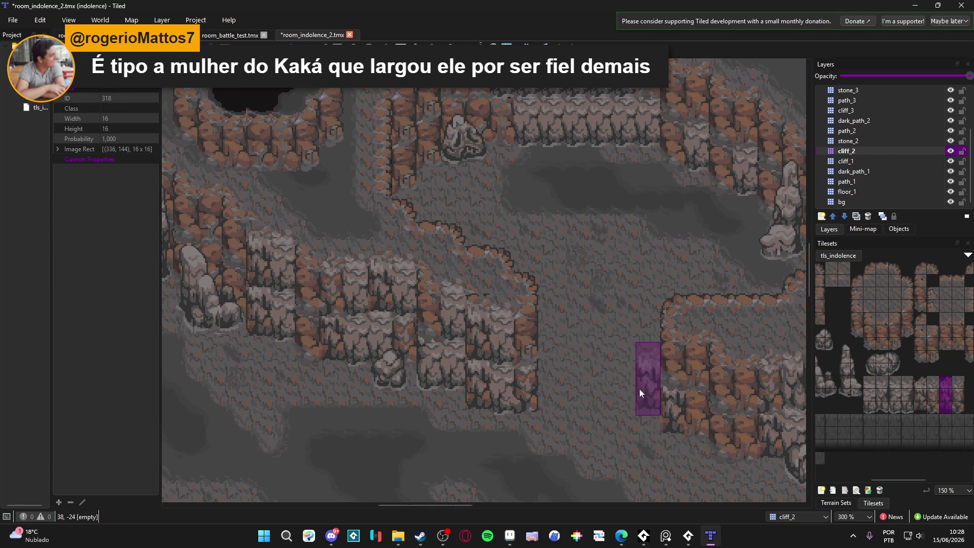
{"action": "scroll", "coordinate": [853, 388], "scroll_direction": "right", "scroll_amount": 2}
{"action": "scroll", "coordinate": [854, 388], "scroll_direction": "right", "scroll_amount": 1}
{"action": "scroll", "coordinate": [875, 401], "scroll_direction": "left", "scroll_amount": 2}
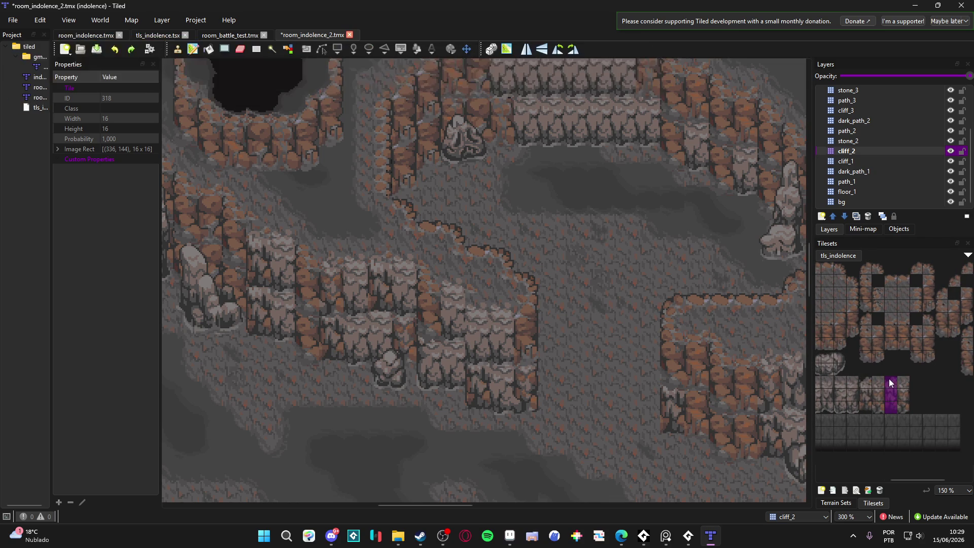
- Stamp a column extending the cliff rim, then pan around the left and central ledges
{"action": "left_click", "coordinate": [527, 306]}
{"action": "mouse_move", "coordinate": [500, 358]}
{"action": "left_mouse_down"}
{"action": "mouse_move", "coordinate": [593, 376]}
{"action": "mouse_move", "coordinate": [574, 375]}
{"action": "left_mouse_up"}
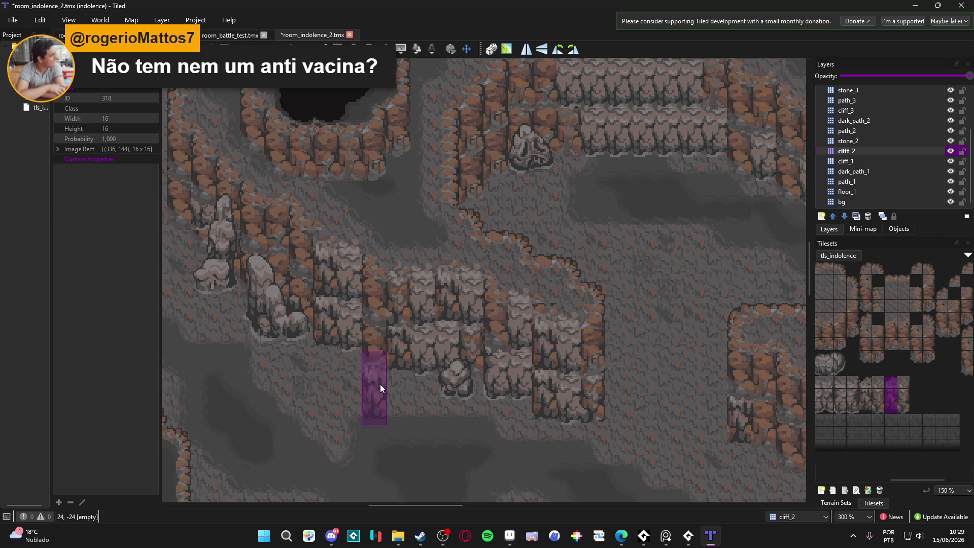
{"action": "left_click_drag", "start_coordinate": [387, 390], "coordinate": [418, 404]}
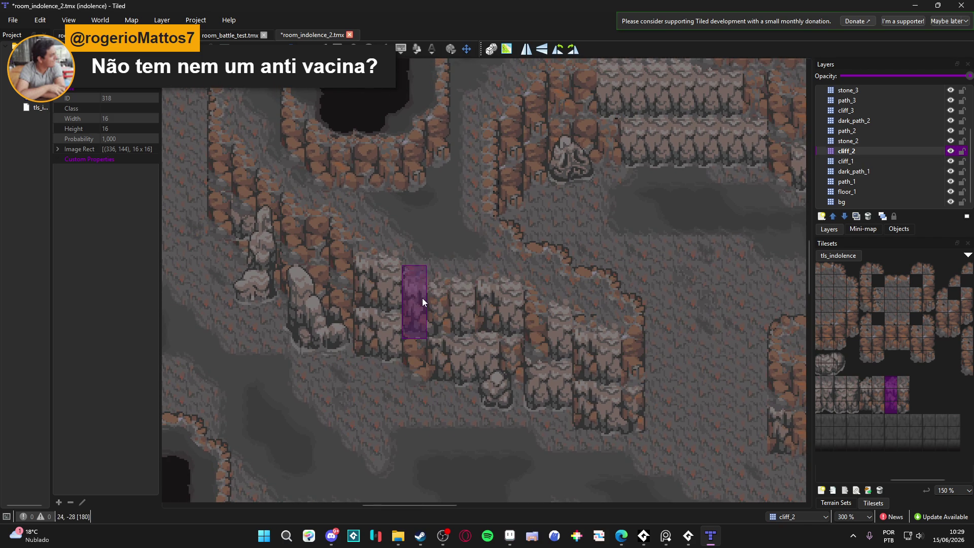
{"action": "left_click_drag", "start_coordinate": [454, 420], "coordinate": [549, 453]}
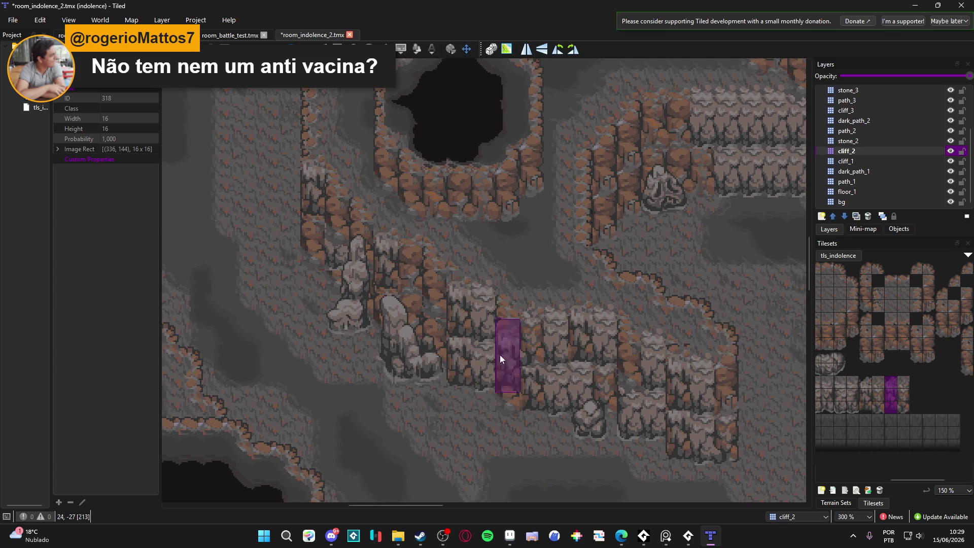
{"action": "left_click_drag", "start_coordinate": [525, 355], "coordinate": [536, 364]}
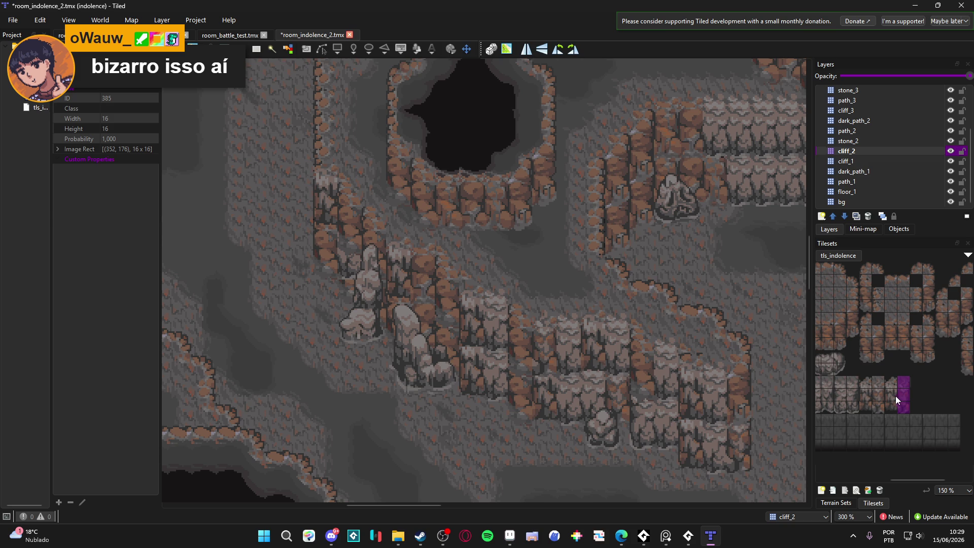
{"action": "scroll", "coordinate": [485, 328], "scroll_direction": "down", "scroll_amount": 1}
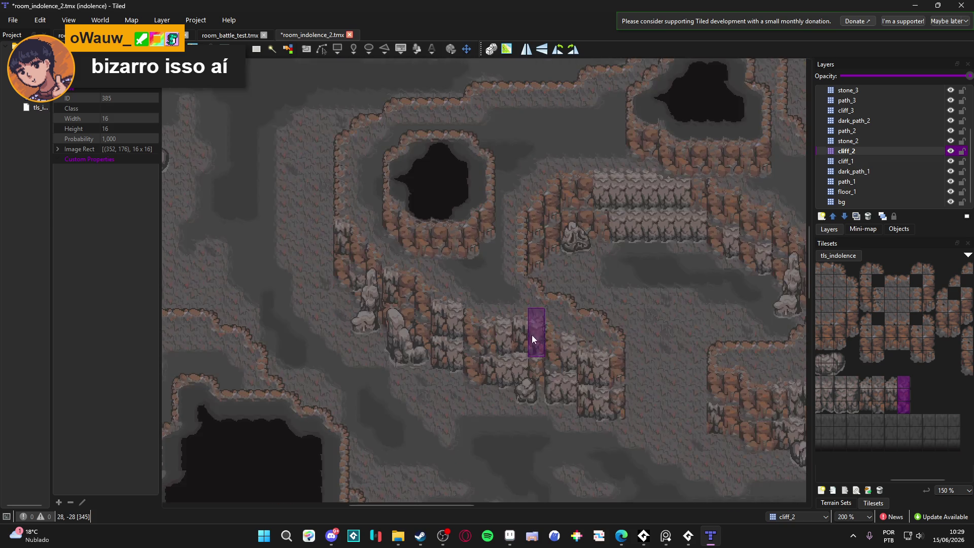
{"action": "left_click_drag", "start_coordinate": [531, 334], "coordinate": [418, 336]}
{"action": "scroll", "coordinate": [532, 205], "scroll_direction": "up", "scroll_amount": 2}
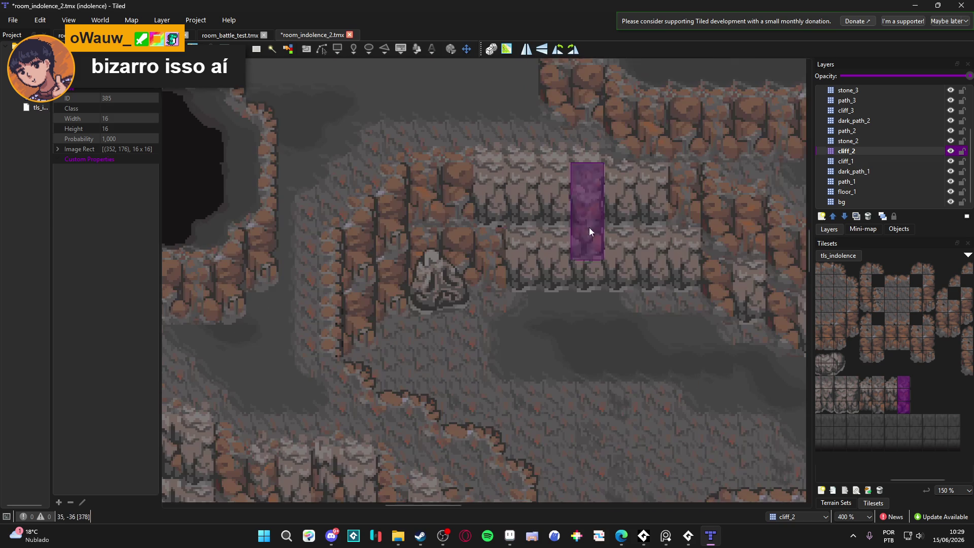
- Select a three-tile cliff wall column, then check the reference image in the browser and close it
{"action": "left_click_drag", "start_coordinate": [893, 404], "coordinate": [893, 406]}
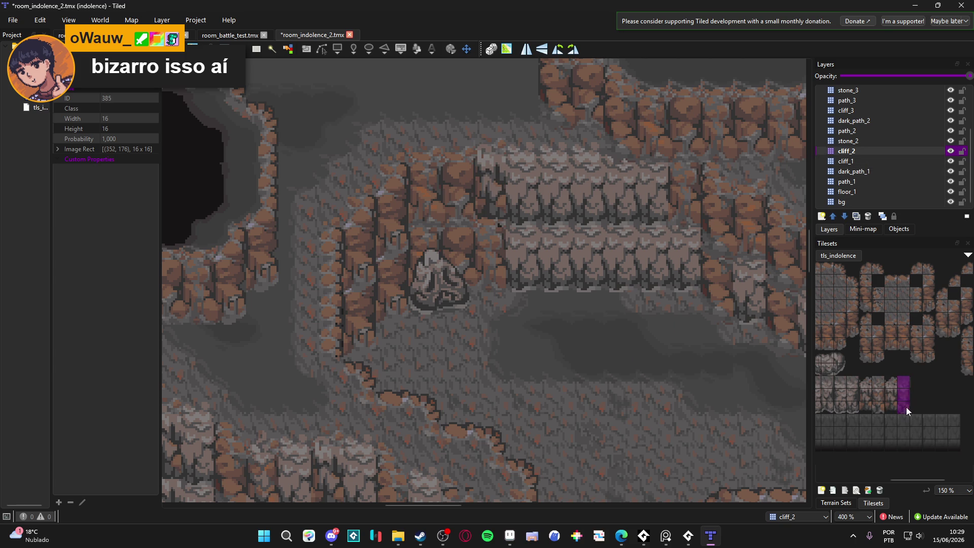
{"action": "left_click", "coordinate": [878, 387]}
{"action": "left_click_drag", "start_coordinate": [878, 387], "coordinate": [877, 405]}
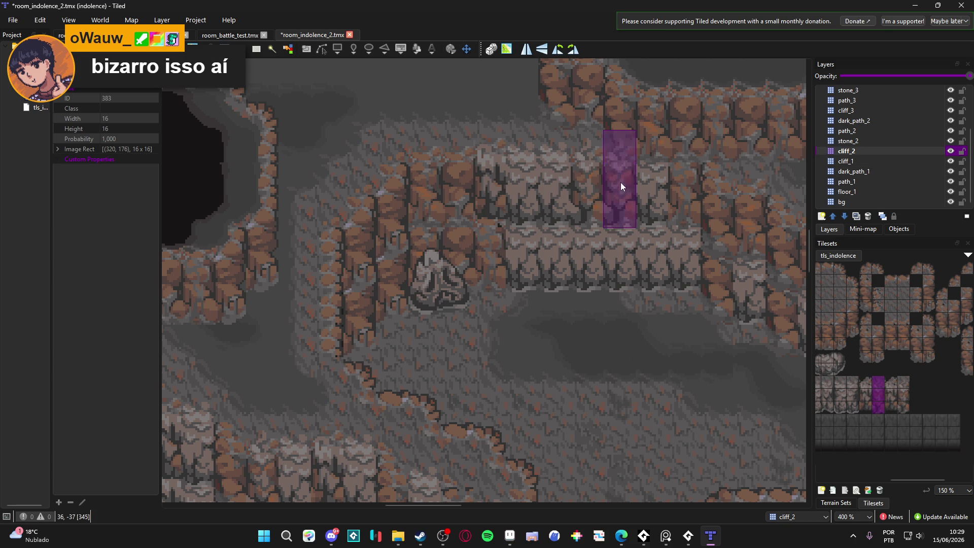
{"action": "key", "text": "alt+Tab"}
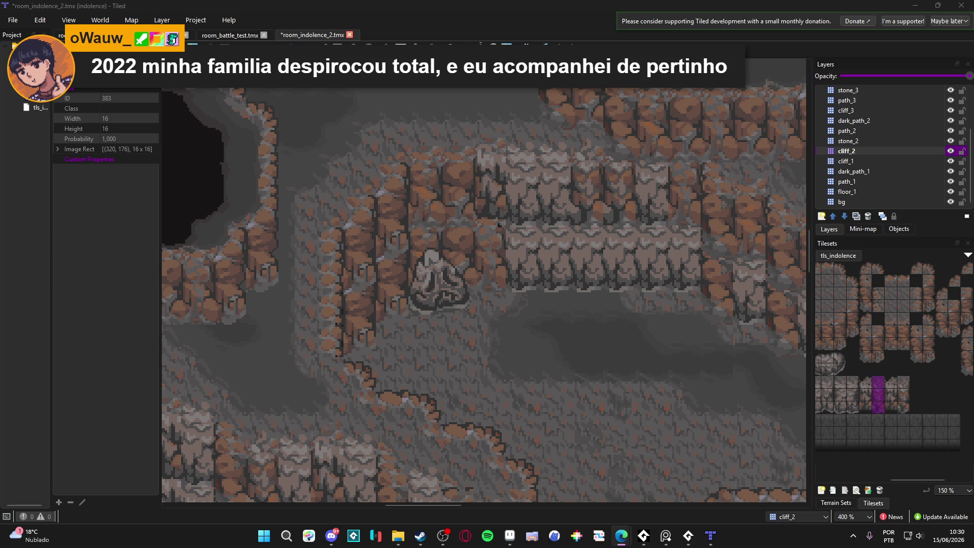
{"action": "double_click", "coordinate": [169, 268]}
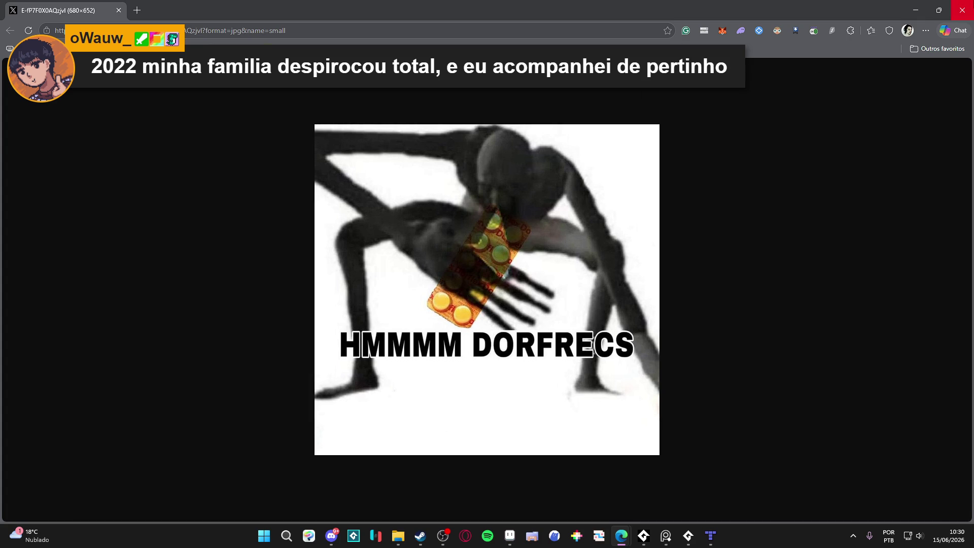
{"action": "left_click", "coordinate": [961, 10]}
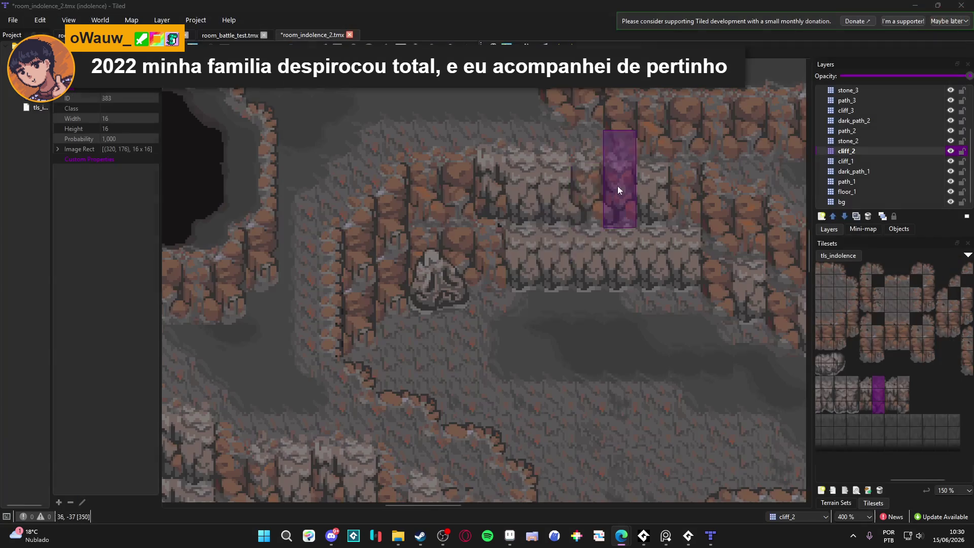
- Pan the map, glance at the browser, then select the cliff_2 layer
{"action": "scroll", "coordinate": [543, 237], "scroll_direction": "down", "scroll_amount": 1}
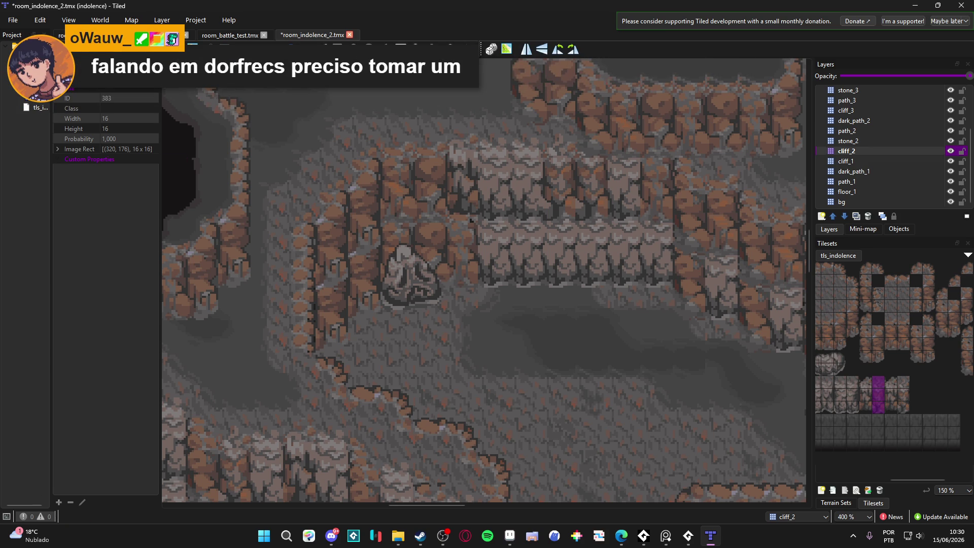
{"action": "key", "text": "alt+Tab"}
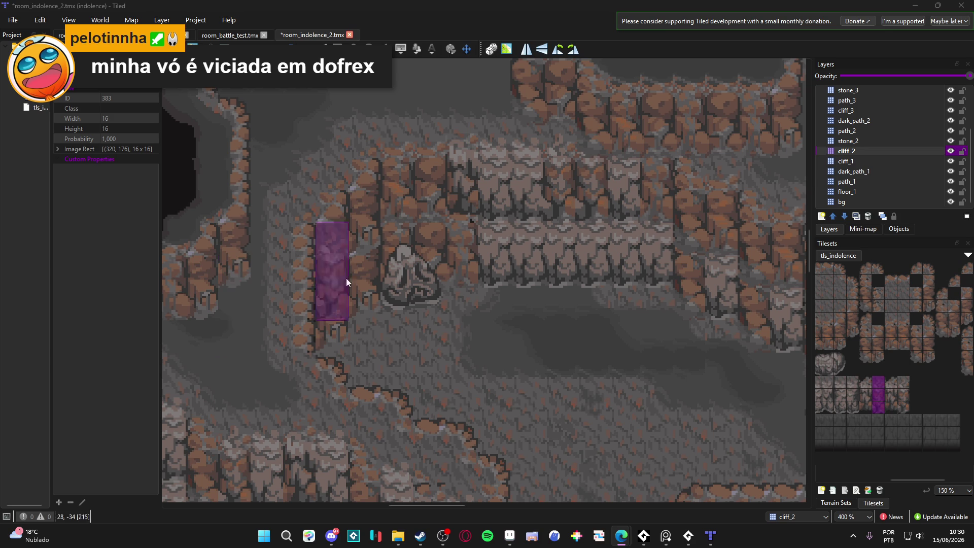
{"action": "left_click", "coordinate": [893, 151]}
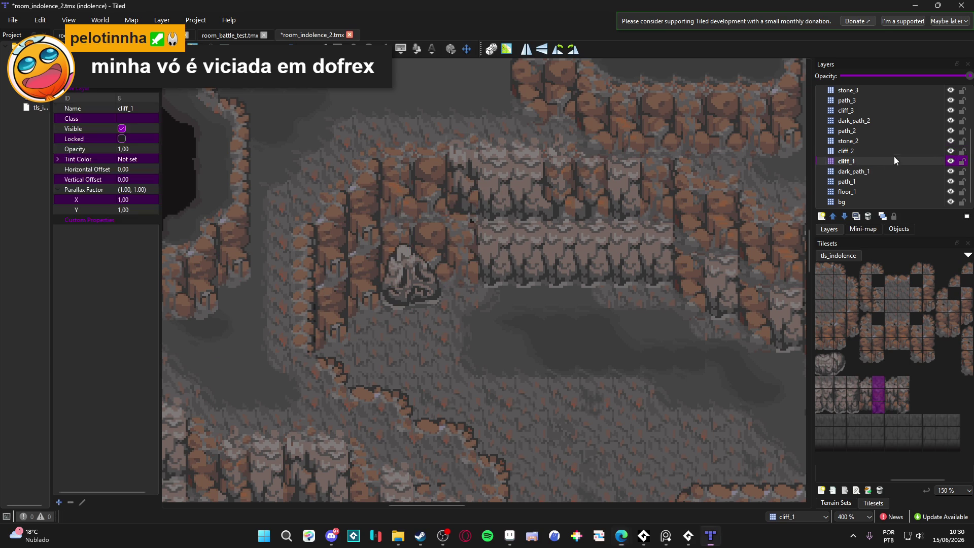
- On cliff_1, stamp a cliff column into the central ledge's front wall
{"action": "left_click", "coordinate": [932, 160]}
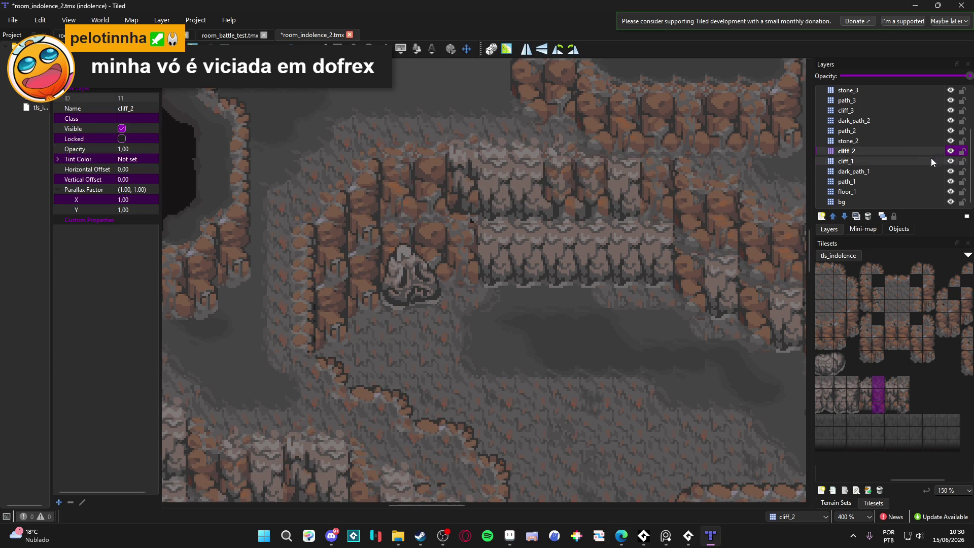
{"action": "left_click", "coordinate": [867, 403]}
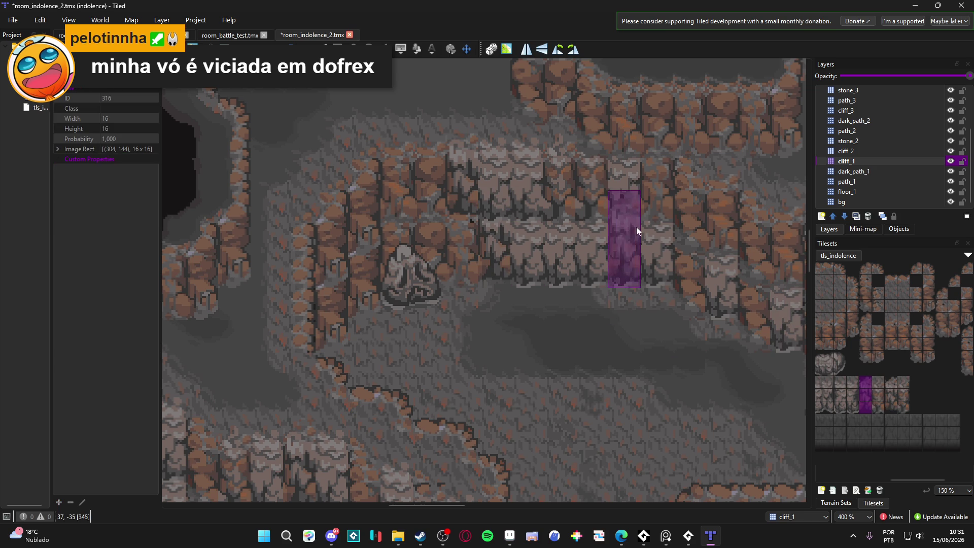
{"action": "left_click", "coordinate": [775, 313]}
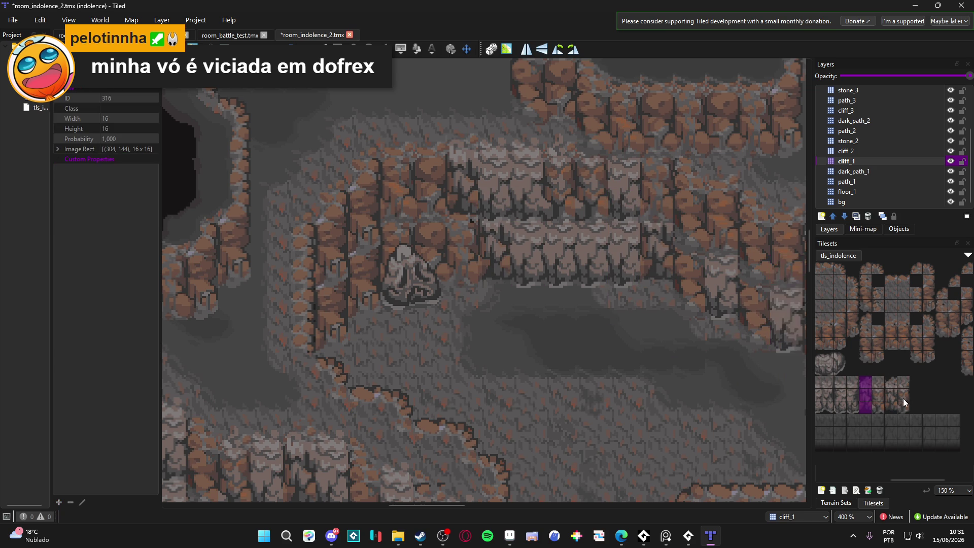
- Switch to the cliff_2 layer with a different cliff column loaded as the brush
{"action": "left_click_drag", "start_coordinate": [881, 384], "coordinate": [881, 407]}
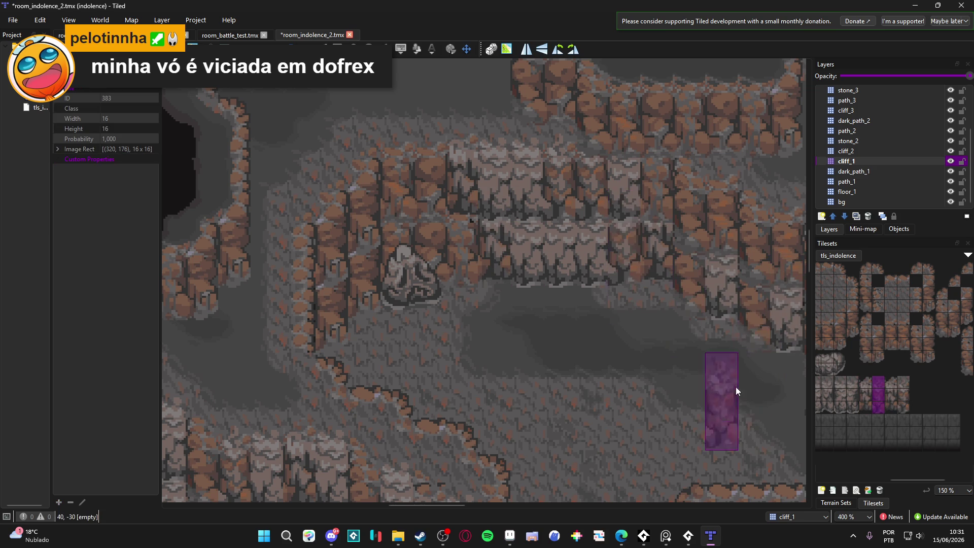
{"action": "left_click_drag", "start_coordinate": [530, 328], "coordinate": [544, 344]}
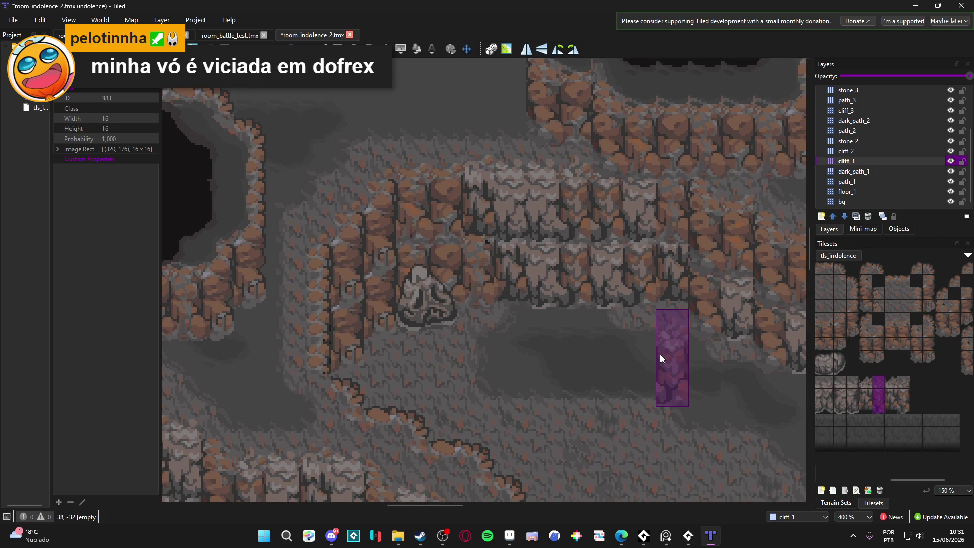
{"action": "scroll", "coordinate": [559, 337], "scroll_direction": "down", "scroll_amount": 1}
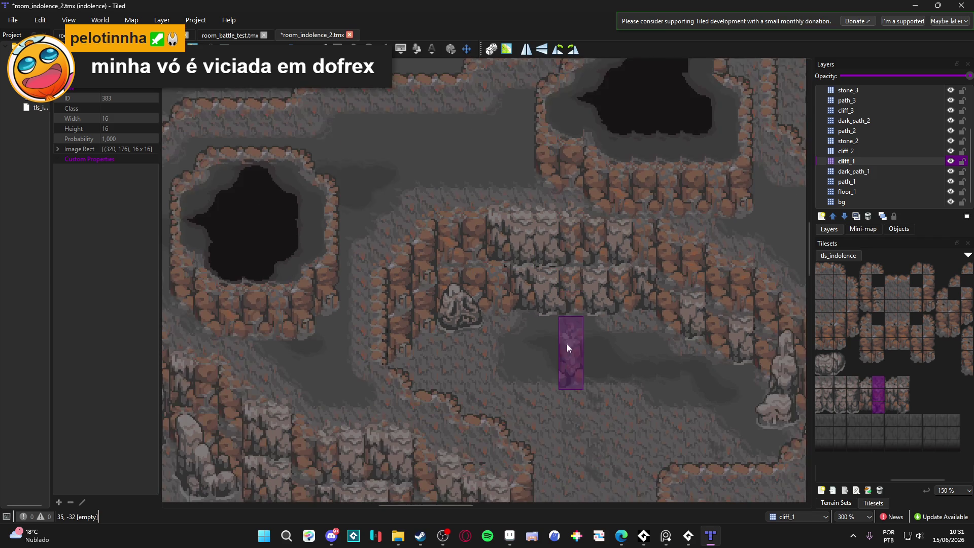
{"action": "left_click", "coordinate": [846, 151]}
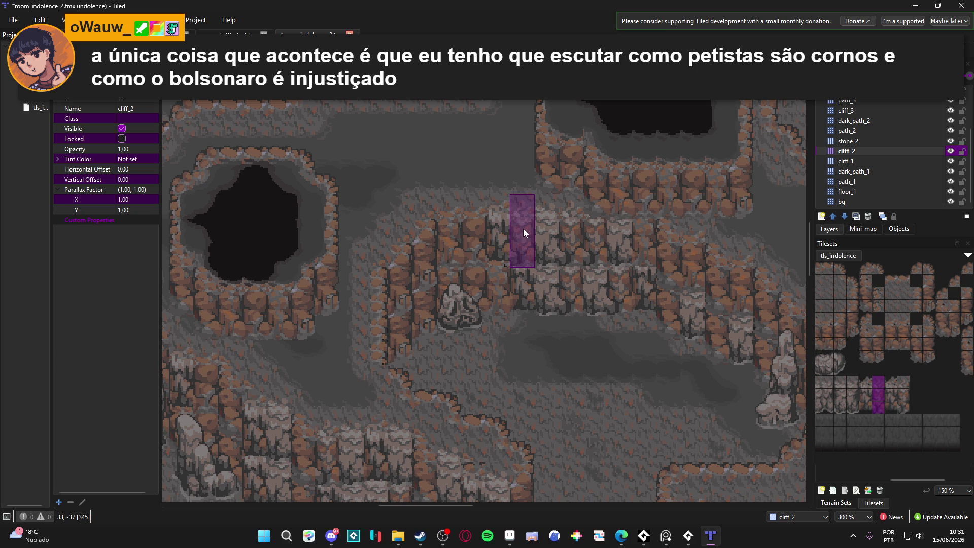
{"action": "left_click", "coordinate": [869, 387]}
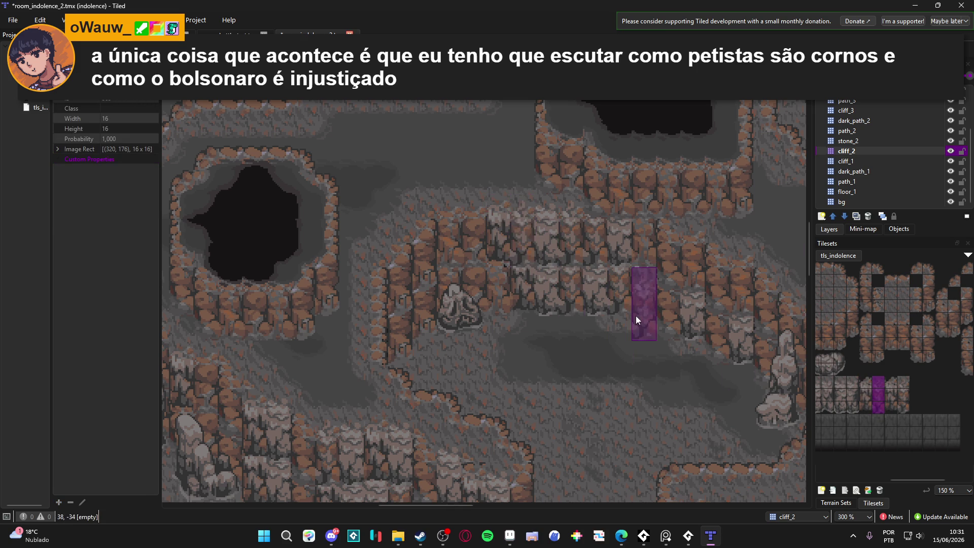
{"action": "scroll", "coordinate": [590, 374], "scroll_direction": "up", "scroll_amount": 2}
{"action": "scroll", "coordinate": [489, 288], "scroll_direction": "left", "scroll_amount": 2}
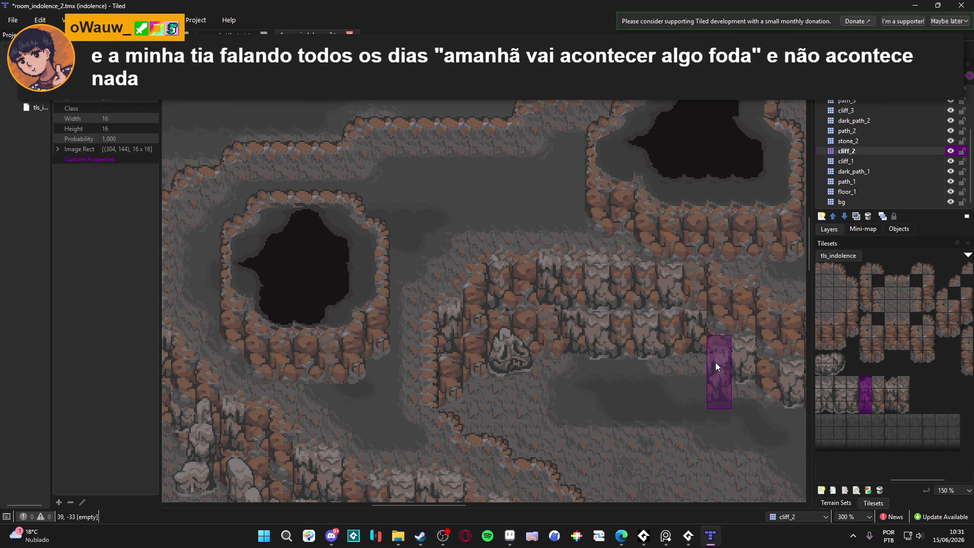
- Pan across the cave, select cliff_1, and pick a four-tile-tall cliff column
{"action": "left_click_drag", "start_coordinate": [525, 390], "coordinate": [571, 340]}
{"action": "scroll", "coordinate": [571, 350], "scroll_direction": "down", "scroll_amount": 2}
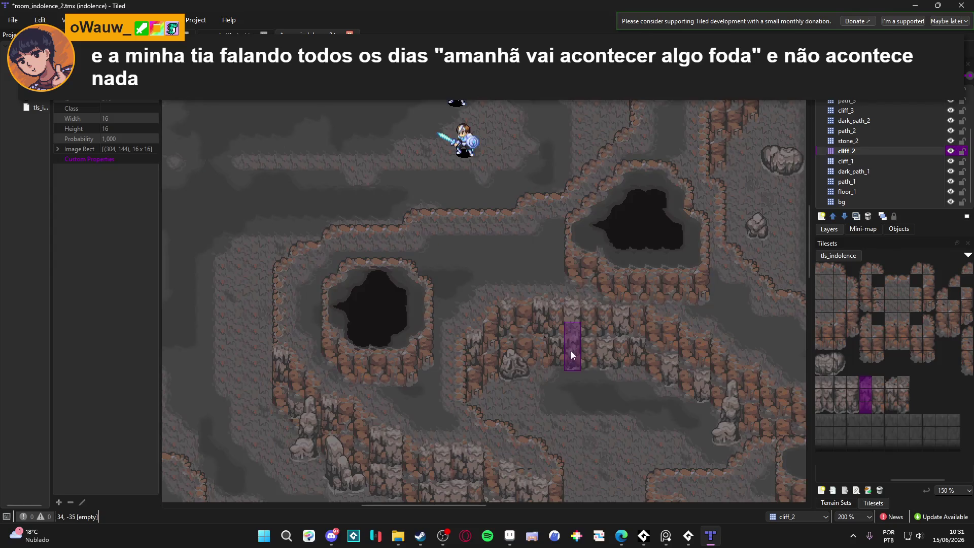
{"action": "scroll", "coordinate": [583, 339], "scroll_direction": "up", "scroll_amount": 1}
{"action": "scroll", "coordinate": [585, 307], "scroll_direction": "down", "scroll_amount": 4}
{"action": "scroll", "coordinate": [644, 373], "scroll_direction": "left", "scroll_amount": 2}
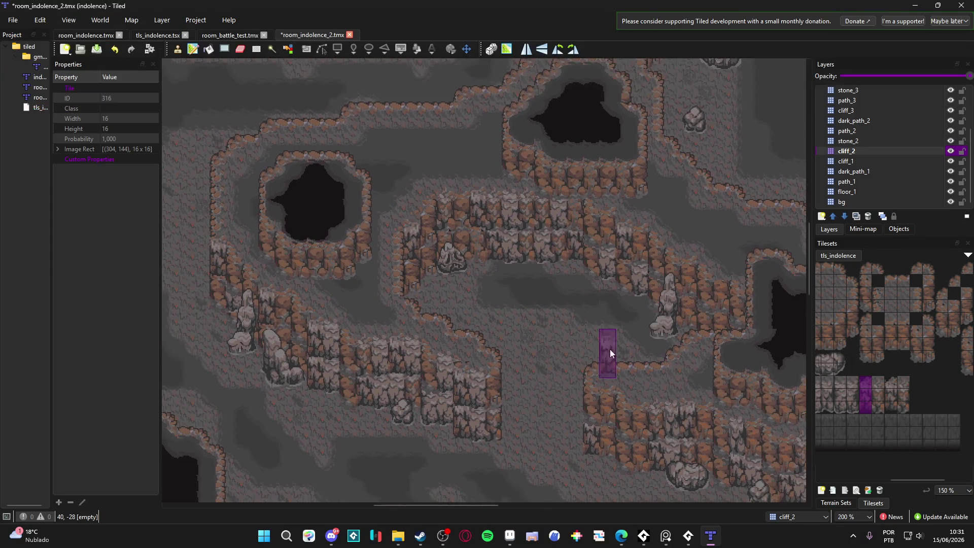
{"action": "scroll", "coordinate": [428, 332], "scroll_direction": "left", "scroll_amount": 2}
{"action": "scroll", "coordinate": [547, 267], "scroll_direction": "up", "scroll_amount": 1}
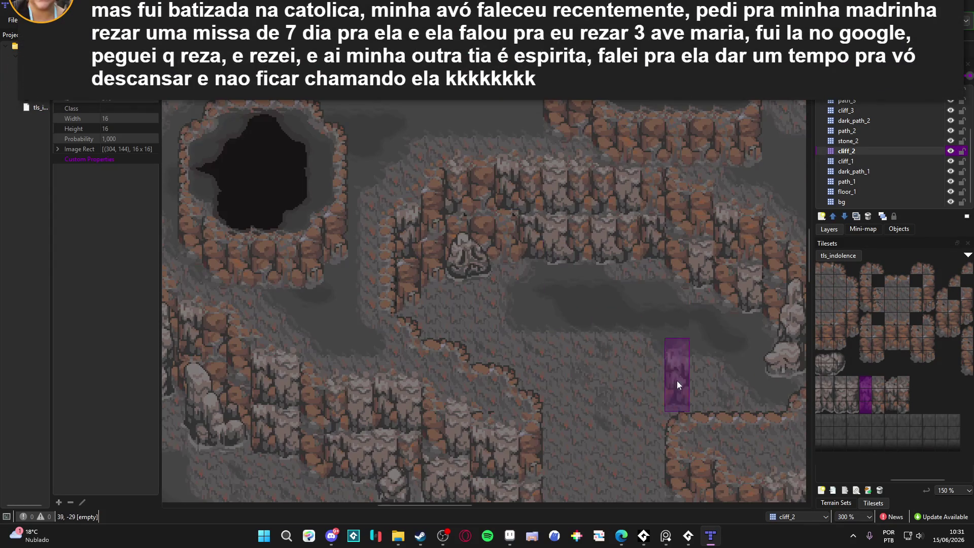
{"action": "scroll", "coordinate": [851, 409], "scroll_direction": "left", "scroll_amount": 2}
{"action": "left_click_drag", "start_coordinate": [840, 386], "coordinate": [841, 408]}
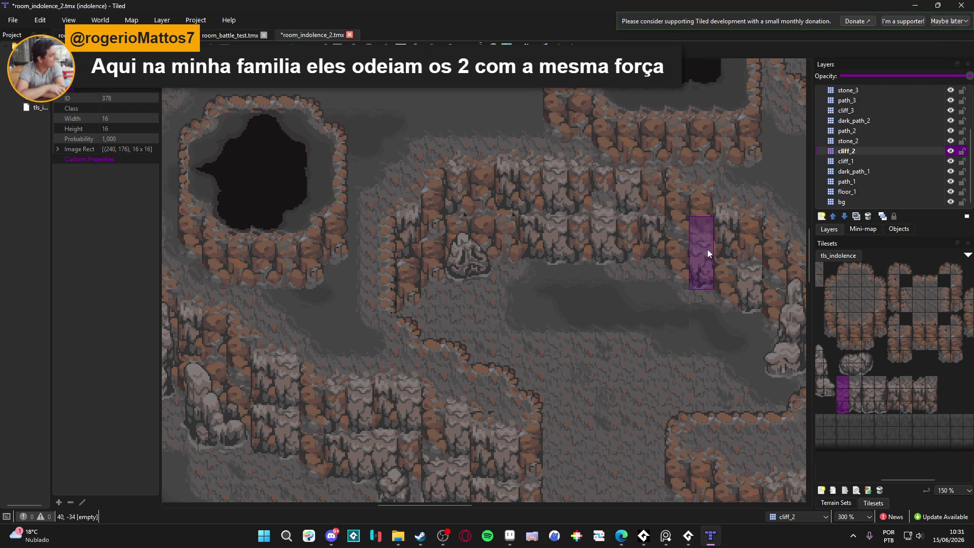
{"action": "left_click", "coordinate": [874, 161]}
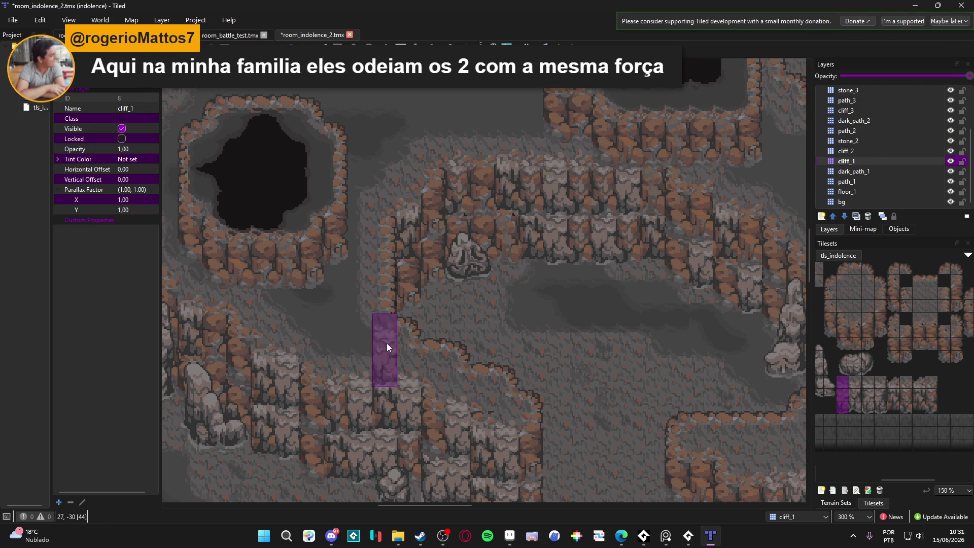
{"action": "left_click_drag", "start_coordinate": [860, 407], "coordinate": [856, 377]}
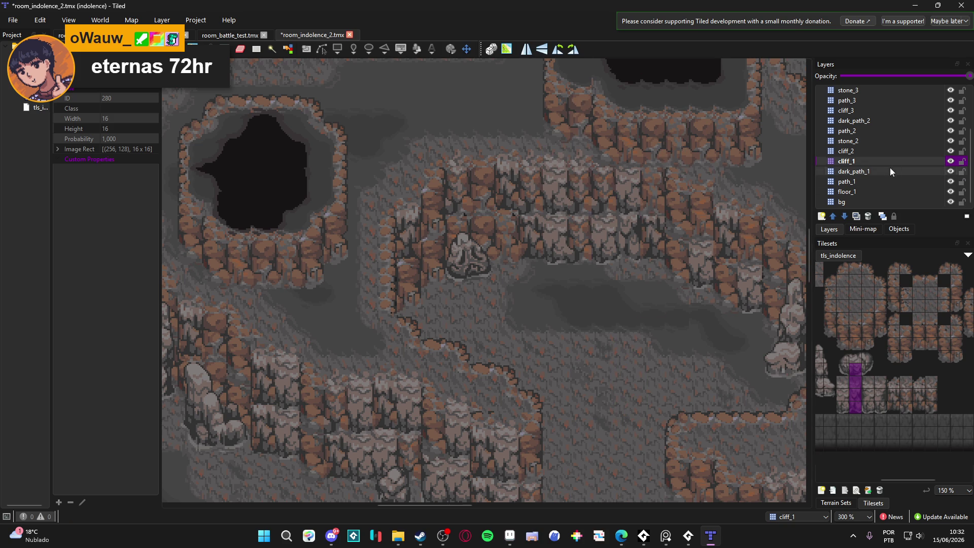
- Check cliff_1's tiles by toggling its visibility, reselect cliff_1, and save the map
{"action": "left_click", "coordinate": [950, 161]}
{"action": "left_click", "coordinate": [950, 160]}
{"action": "left_click", "coordinate": [917, 163]}
{"action": "left_click", "coordinate": [918, 150]}
{"action": "left_click", "coordinate": [921, 151]}
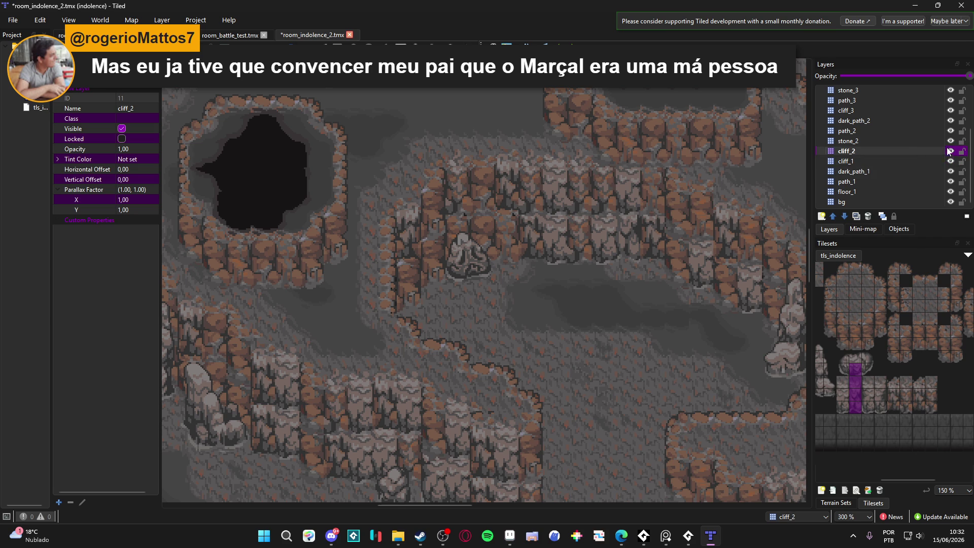
{"action": "left_click", "coordinate": [942, 162]}
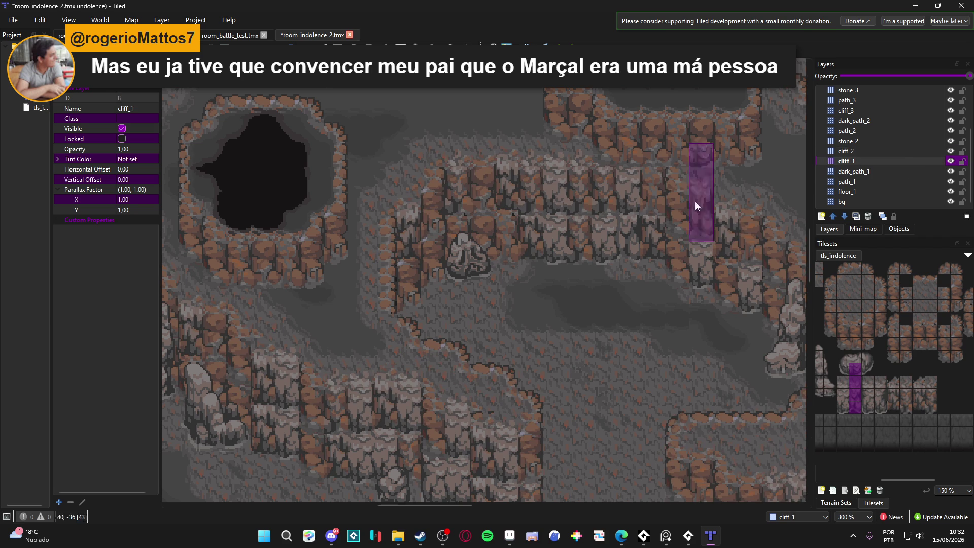
{"action": "left_click_drag", "start_coordinate": [431, 254], "coordinate": [455, 241]}
{"action": "key", "text": "ctrl+s"}
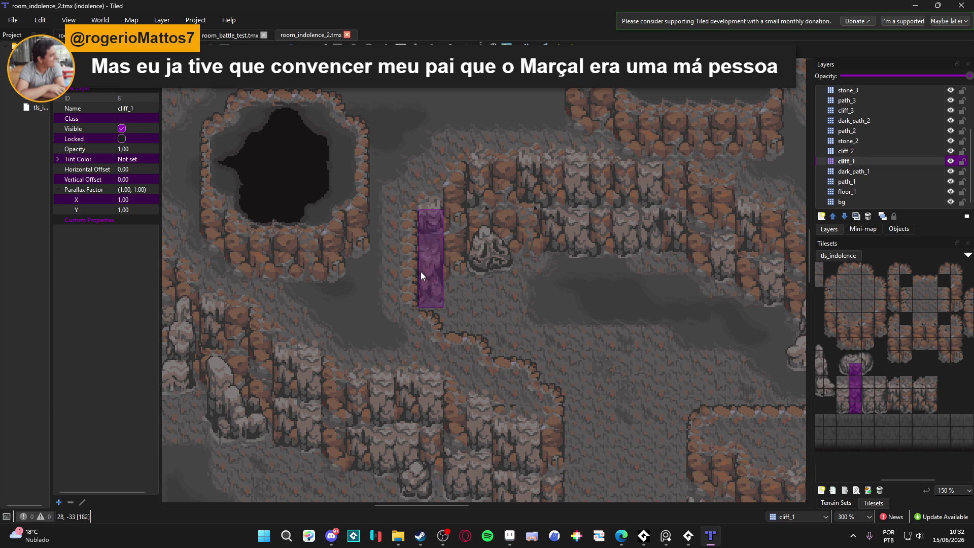
- On cliff_1, paint a three-tile cliff column onto the ledge edge
{"action": "scroll", "coordinate": [421, 277], "scroll_direction": "down", "scroll_amount": 1}
{"action": "scroll", "coordinate": [491, 271], "scroll_direction": "down", "scroll_amount": 3}
{"action": "scroll", "coordinate": [558, 274], "scroll_direction": "right", "scroll_amount": 3}
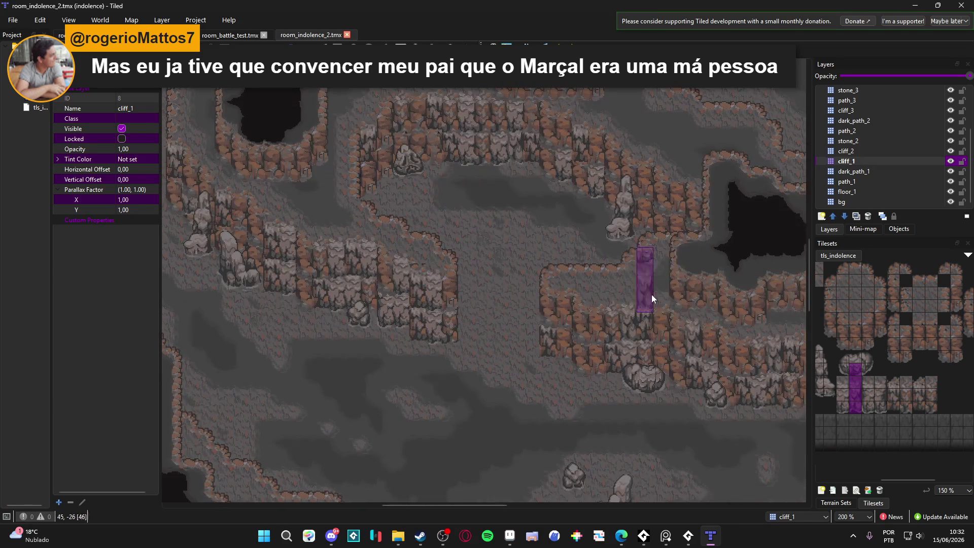
{"action": "scroll", "coordinate": [637, 274], "scroll_direction": "down", "scroll_amount": 1}
{"action": "scroll", "coordinate": [636, 260], "scroll_direction": "right", "scroll_amount": 2}
{"action": "left_click_drag", "start_coordinate": [842, 407], "coordinate": [842, 388]}
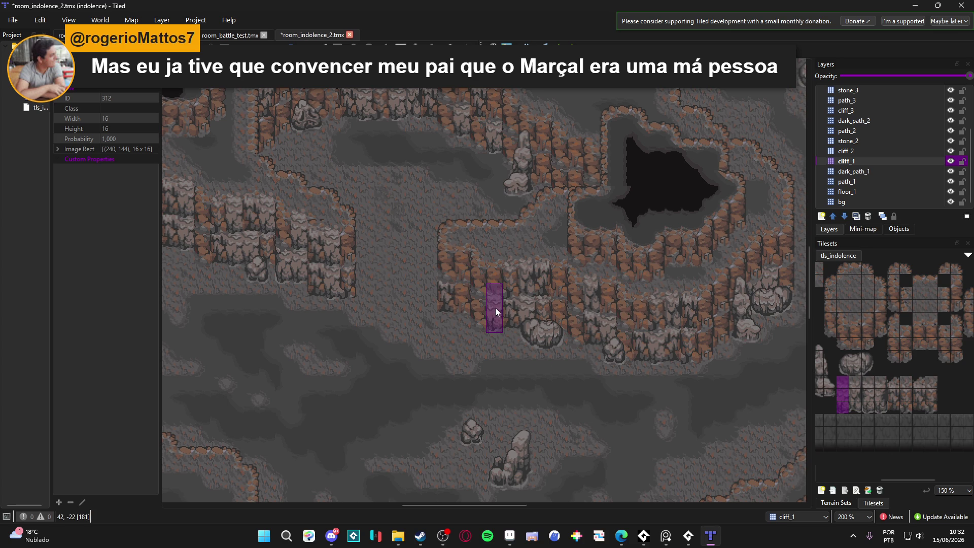
{"action": "left_click", "coordinate": [871, 162]}
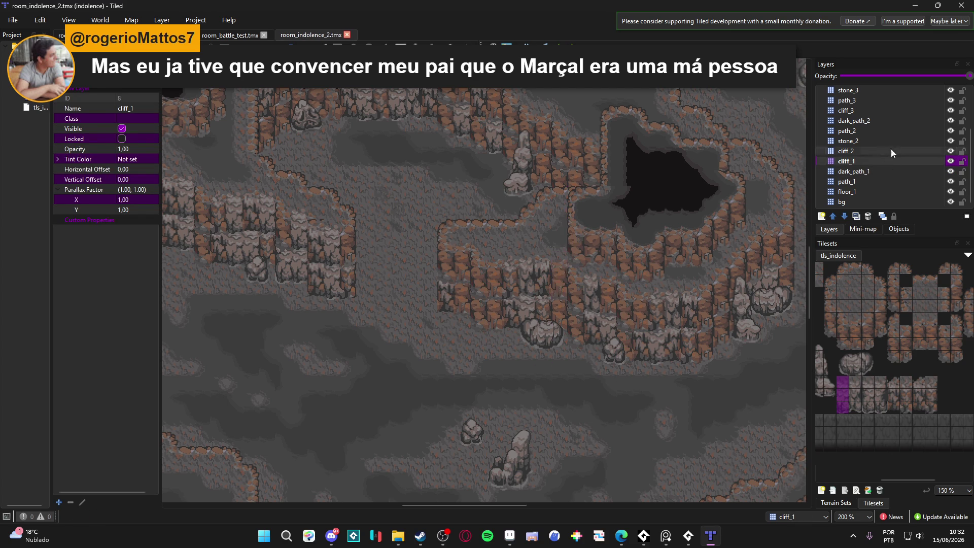
{"action": "scroll", "coordinate": [495, 303], "scroll_direction": "up", "scroll_amount": 2, "text": "ctrl"}
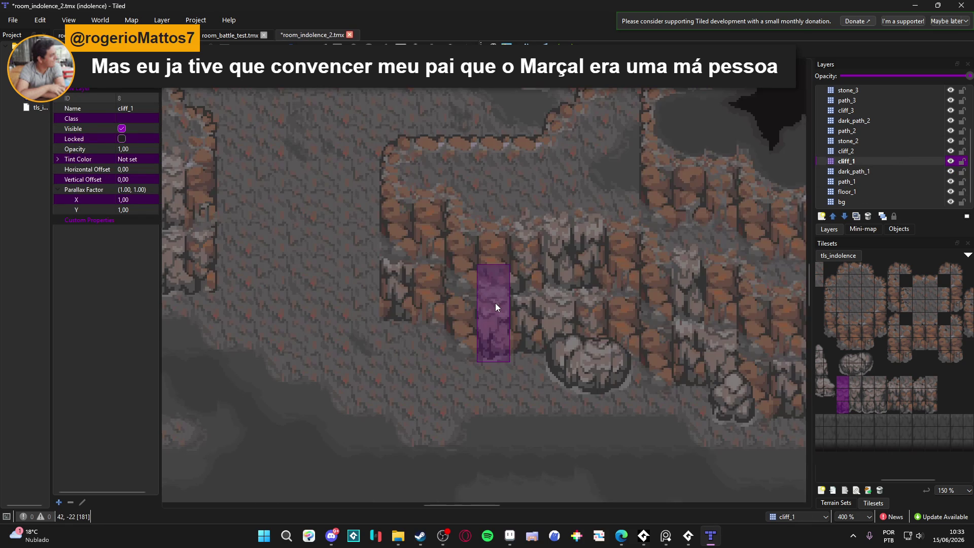
{"action": "left_click", "coordinate": [897, 407]}
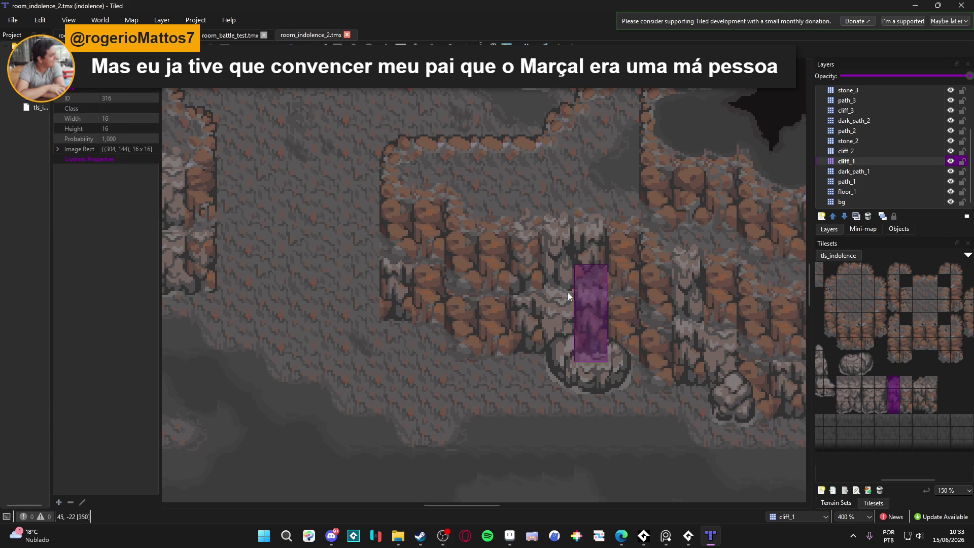
{"action": "left_click", "coordinate": [616, 352]}
- Load the neighbouring cliff column as the brush and make cliff_2 the painting layer
{"action": "scroll", "coordinate": [660, 299], "scroll_direction": "down", "scroll_amount": 2}
{"action": "scroll", "coordinate": [660, 296], "scroll_direction": "right", "scroll_amount": 2}
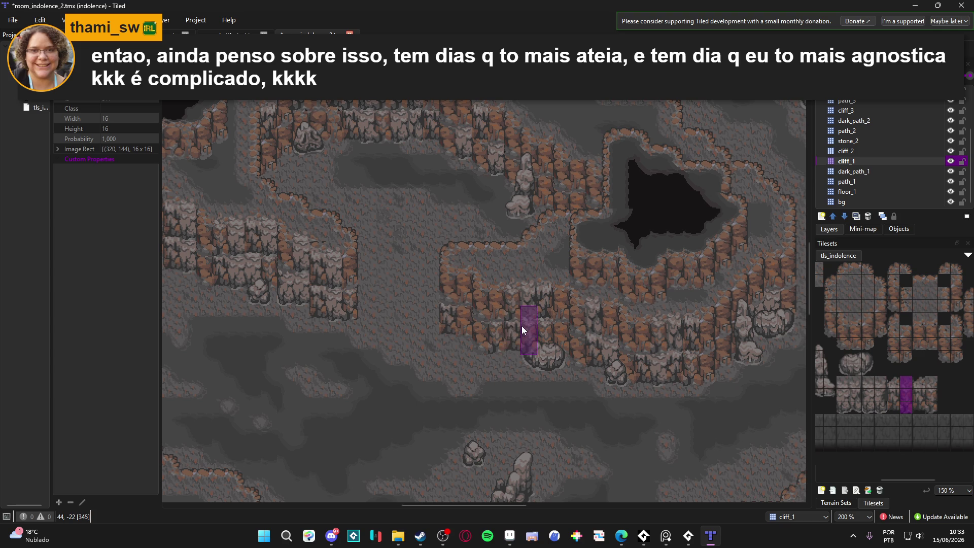
{"action": "scroll", "coordinate": [517, 319], "scroll_direction": "up", "scroll_amount": 1}
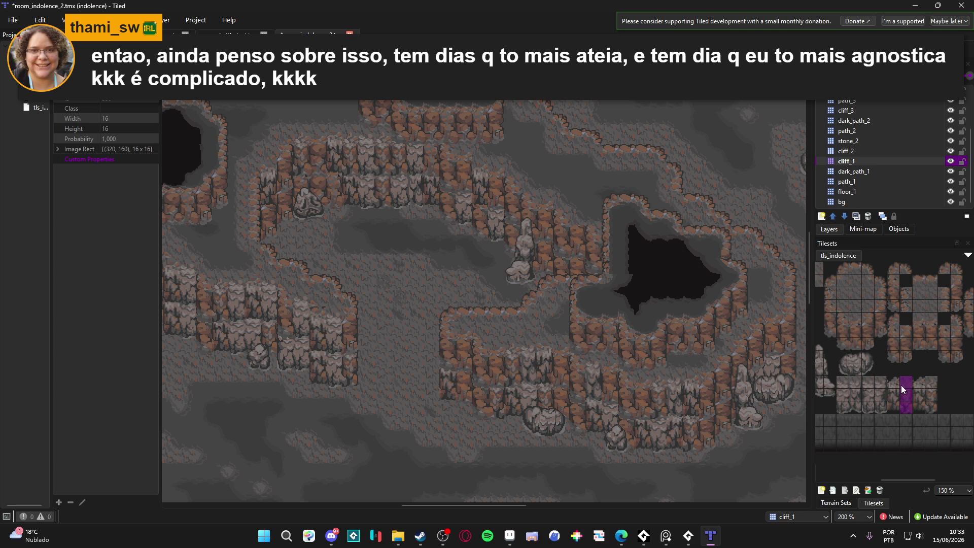
{"action": "left_click_drag", "start_coordinate": [894, 380], "coordinate": [893, 405]}
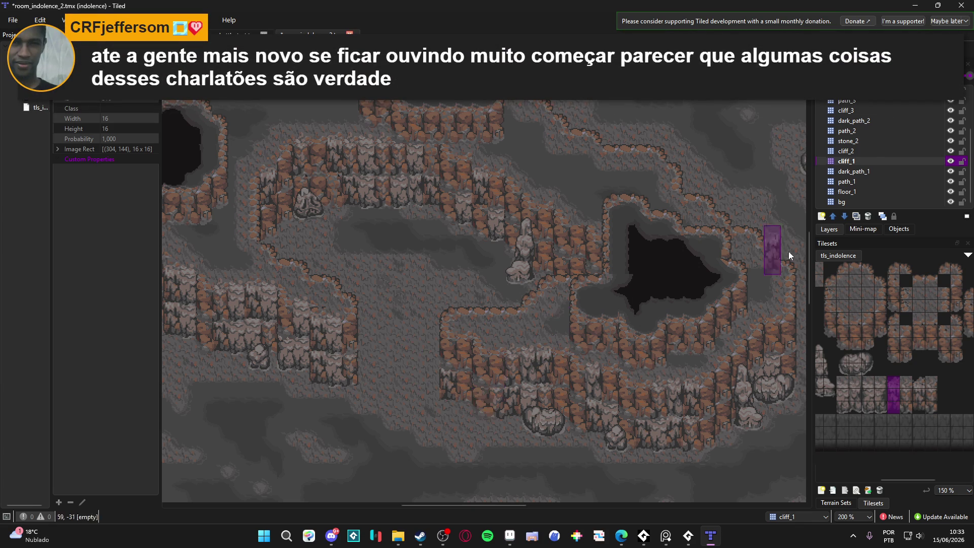
{"action": "left_click", "coordinate": [852, 151]}
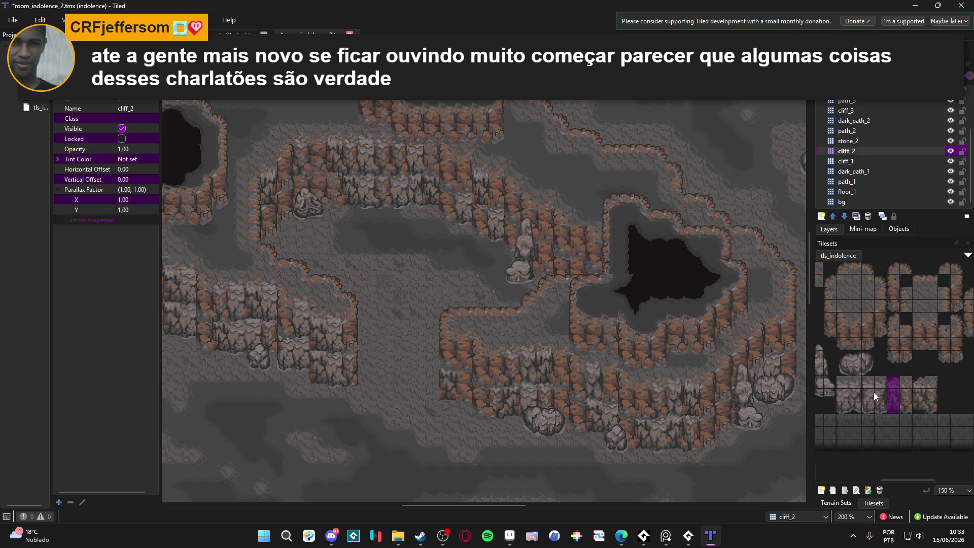
- Pick the next three-tile cliff column and toggle cliff_2's visibility to see its tiles
{"action": "left_click_drag", "start_coordinate": [915, 382], "coordinate": [918, 407]}
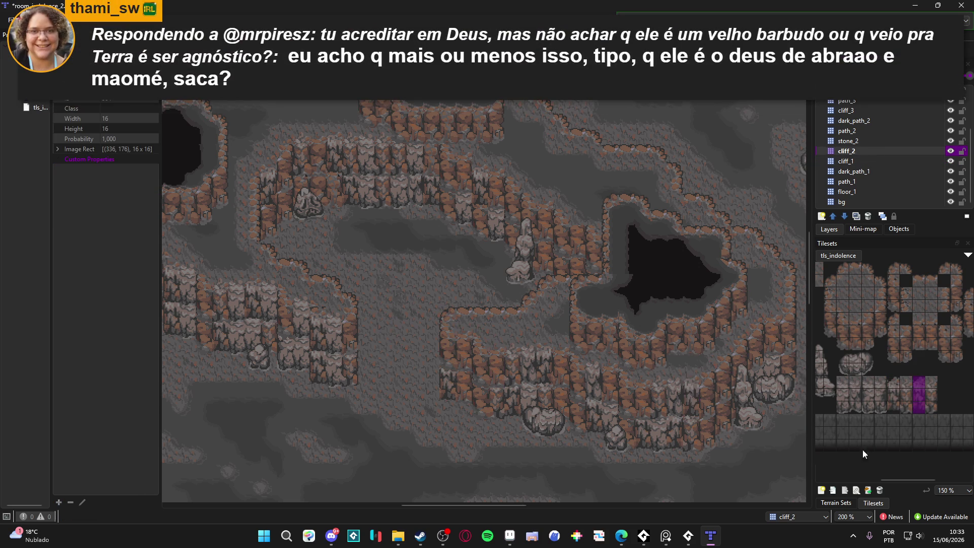
{"action": "left_click", "coordinate": [933, 161]}
{"action": "left_click", "coordinate": [936, 151]}
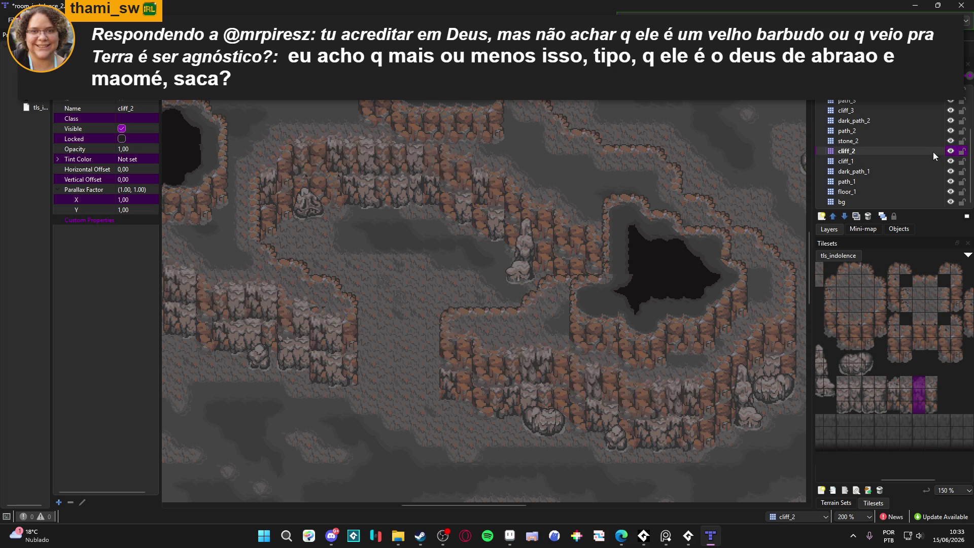
{"action": "left_click", "coordinate": [950, 151]}
{"action": "left_click", "coordinate": [951, 151]}
{"action": "left_click", "coordinate": [950, 151]}
{"action": "left_click", "coordinate": [950, 151]}
{"action": "key", "text": "alt+Tab"}
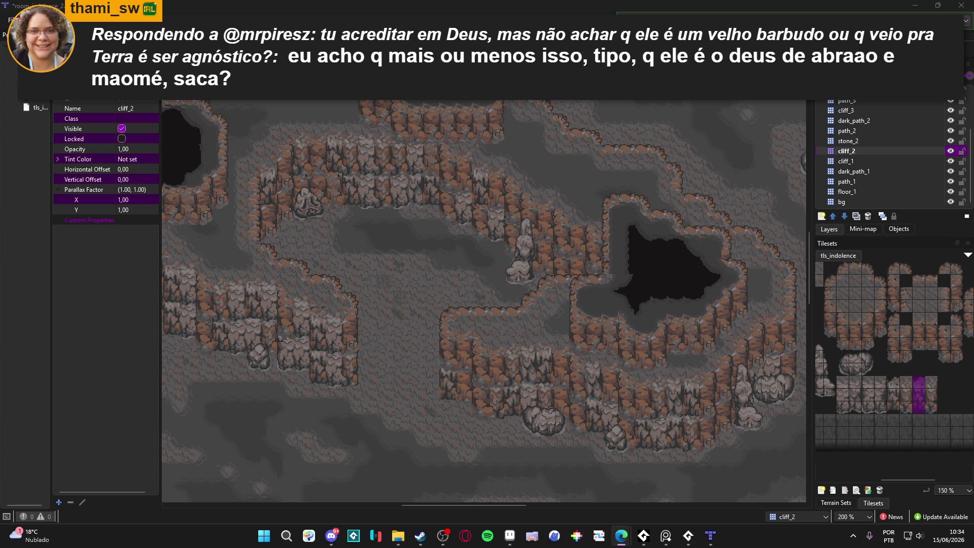
- Compare cliffs by toggling cliff_2, then select cliff_1 and pick the next cliff column
{"action": "mouse_move", "coordinate": [332, 244]}
{"action": "left_mouse_down"}
{"action": "mouse_move", "coordinate": [560, 249]}
{"action": "mouse_move", "coordinate": [535, 246]}
{"action": "left_mouse_up"}
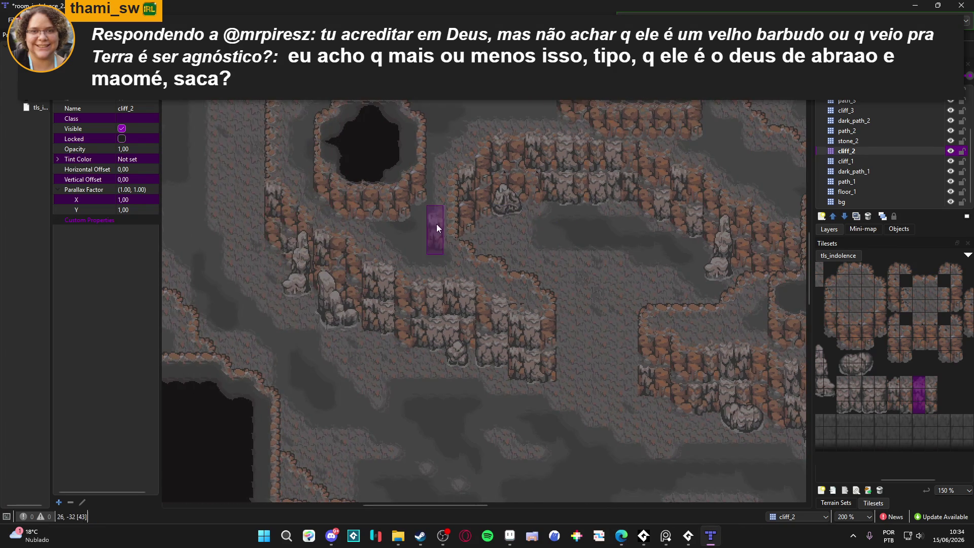
{"action": "left_click", "coordinate": [946, 152]}
{"action": "left_click", "coordinate": [947, 152]}
{"action": "left_click", "coordinate": [920, 161]}
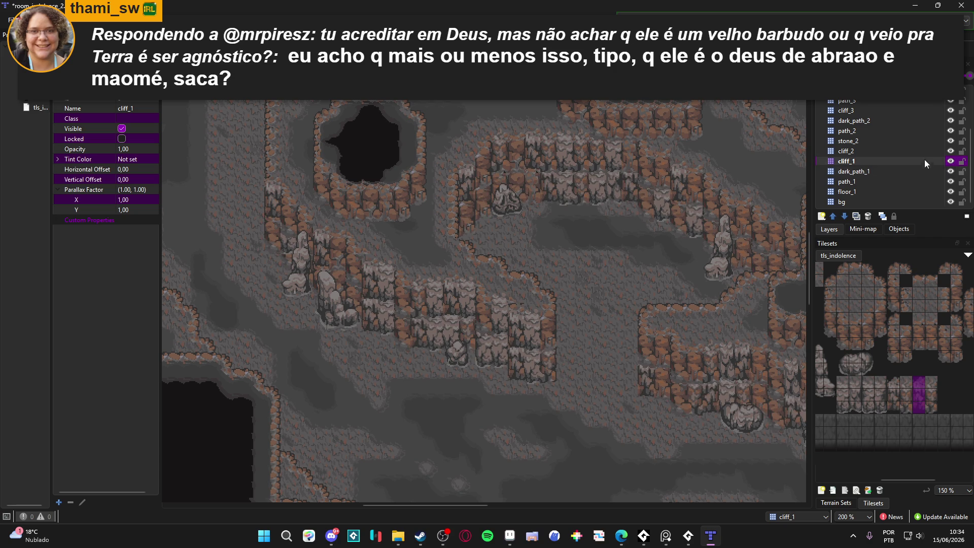
{"action": "scroll", "coordinate": [541, 239], "scroll_direction": "down", "scroll_amount": 2}
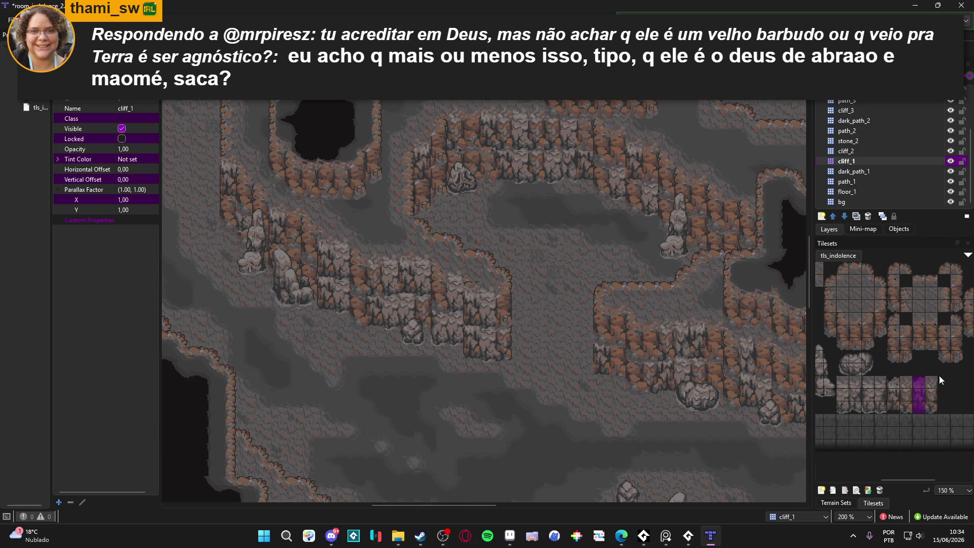
{"action": "left_click_drag", "start_coordinate": [927, 382], "coordinate": [936, 410]}
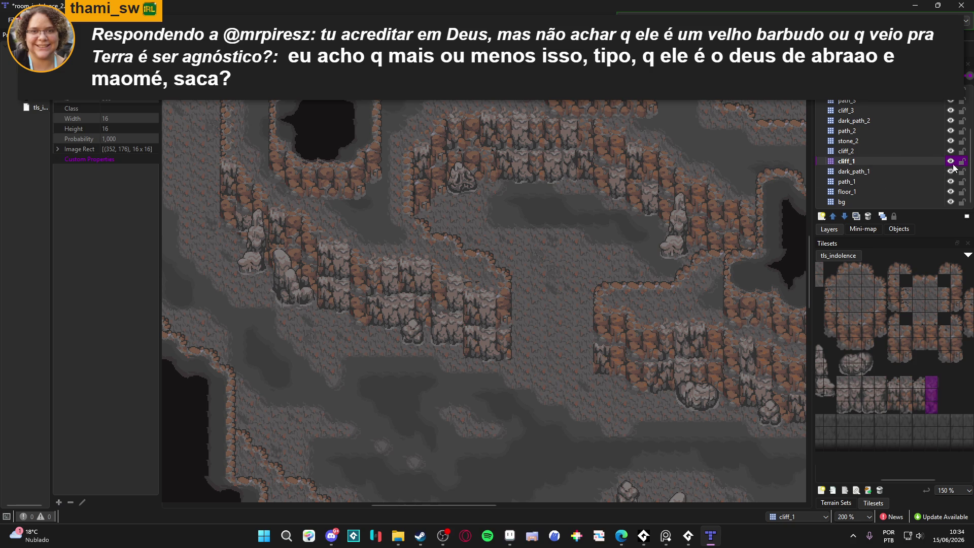
- Back on cliff_2, copy map tiles as the brush, then pick another three-tile cliff column
{"action": "left_click", "coordinate": [938, 151]}
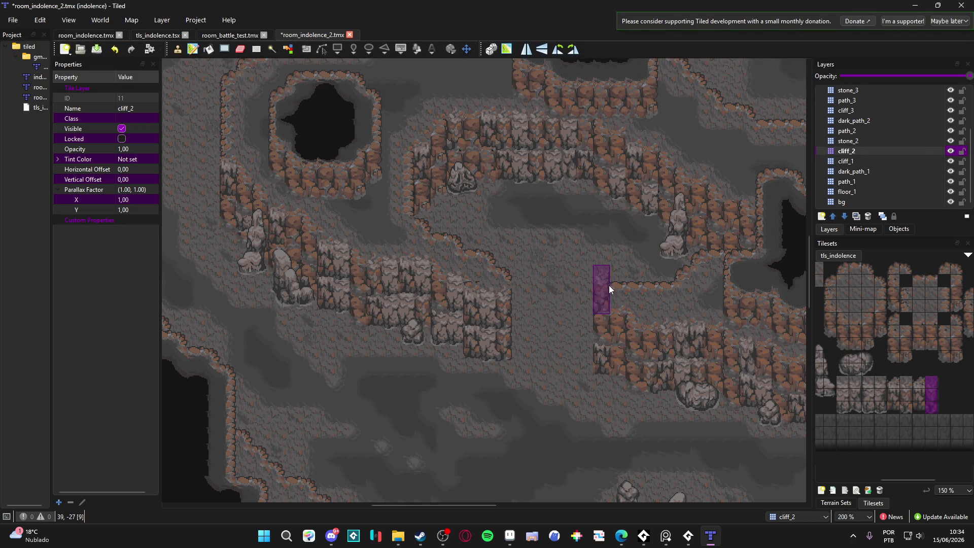
{"action": "left_click", "coordinate": [950, 150]}
{"action": "left_click", "coordinate": [950, 151]}
{"action": "right_click", "coordinate": [595, 314]}
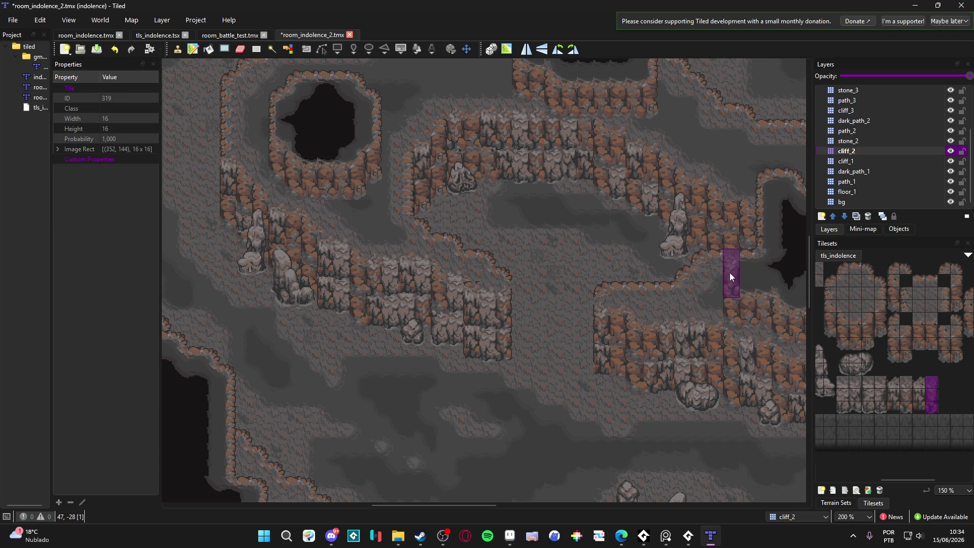
{"action": "scroll", "coordinate": [653, 216], "scroll_direction": "right", "scroll_amount": 1}
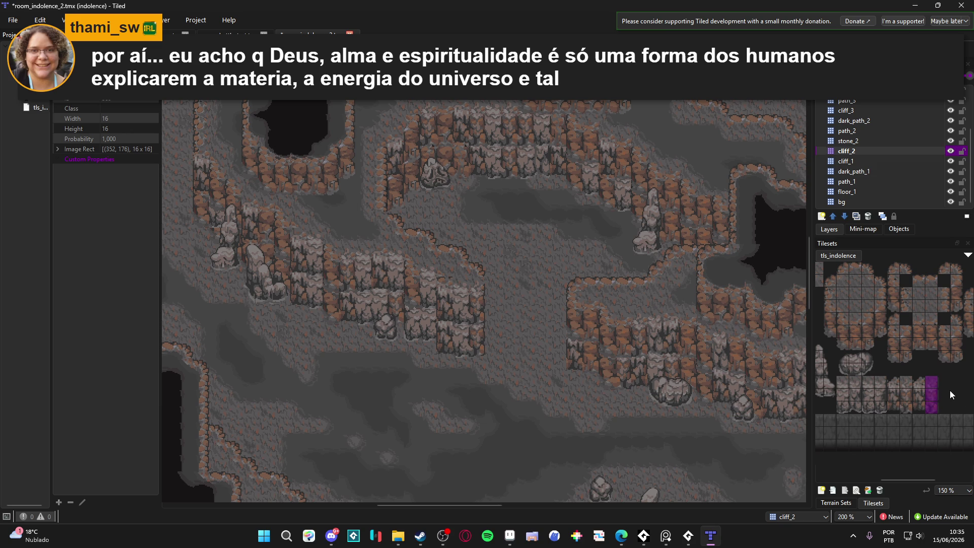
{"action": "left_click_drag", "start_coordinate": [941, 379], "coordinate": [945, 405]}
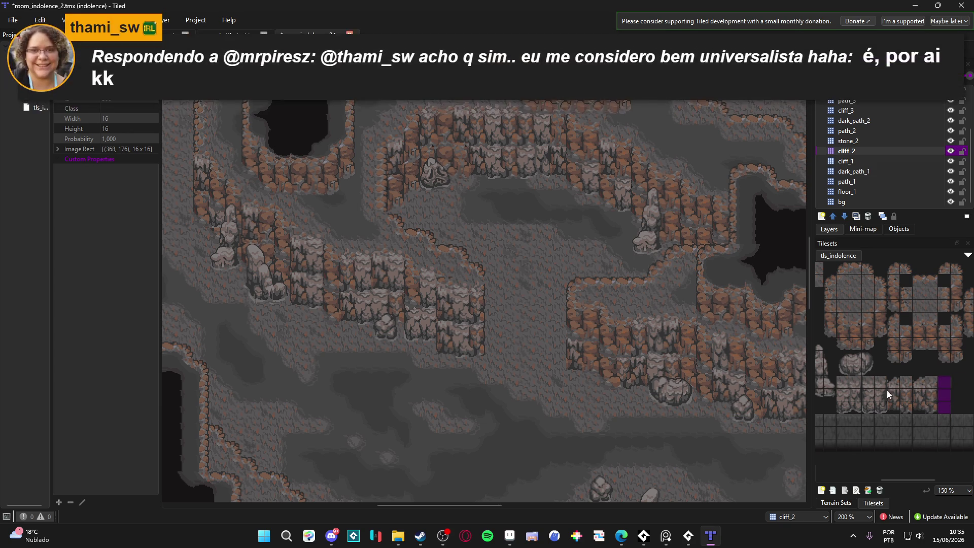
{"action": "scroll", "coordinate": [504, 309], "scroll_direction": "up", "scroll_amount": 2}
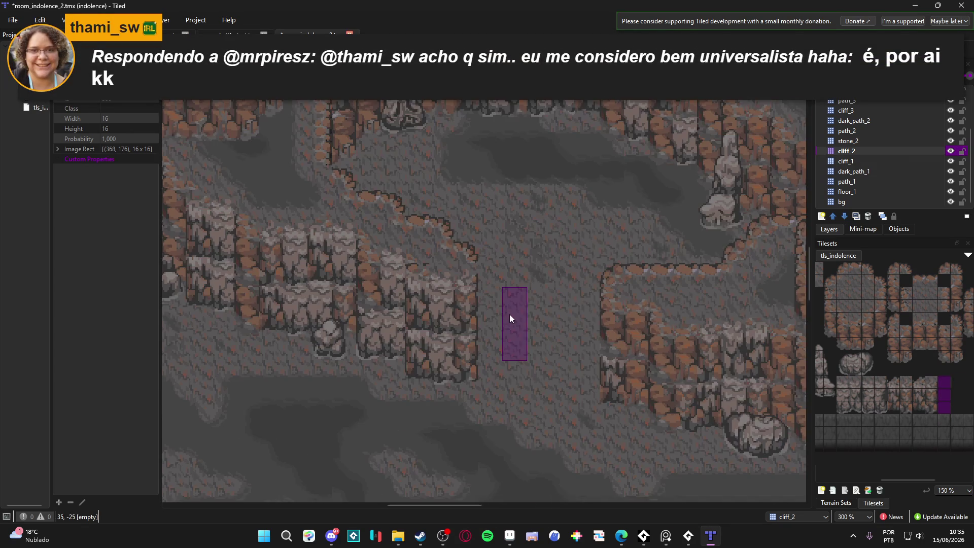
{"action": "scroll", "coordinate": [509, 314], "scroll_direction": "down", "scroll_amount": 1}
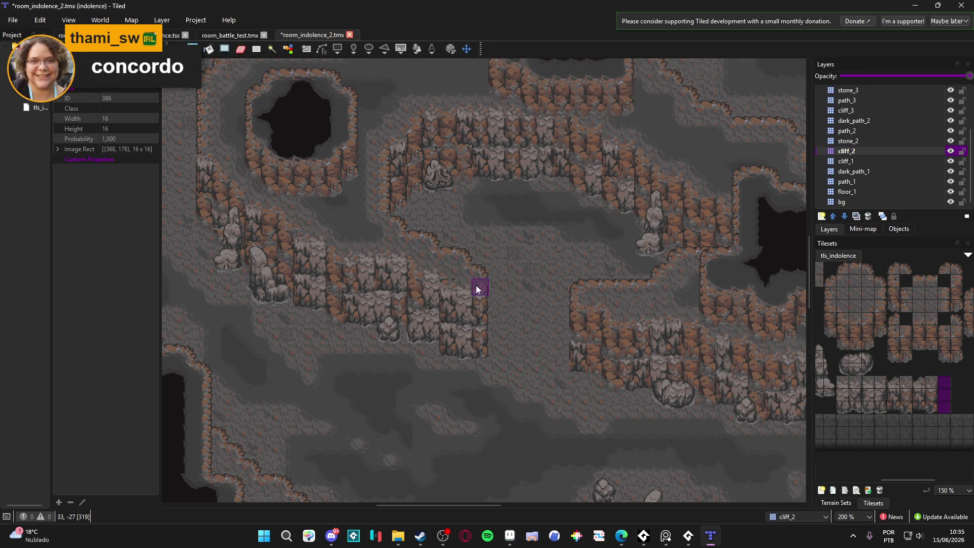
{"action": "mouse_move", "coordinate": [448, 287]}
{"action": "left_mouse_down"}
{"action": "mouse_move", "coordinate": [496, 331]}
{"action": "mouse_move", "coordinate": [457, 311]}
{"action": "mouse_move", "coordinate": [428, 276]}
{"action": "left_mouse_up"}
{"action": "mouse_move", "coordinate": [407, 226]}
{"action": "left_mouse_down"}
{"action": "mouse_move", "coordinate": [525, 348]}
{"action": "mouse_move", "coordinate": [513, 388]}
{"action": "mouse_move", "coordinate": [600, 223]}
{"action": "mouse_move", "coordinate": [584, 392]}
{"action": "mouse_move", "coordinate": [568, 370]}
{"action": "left_mouse_up"}
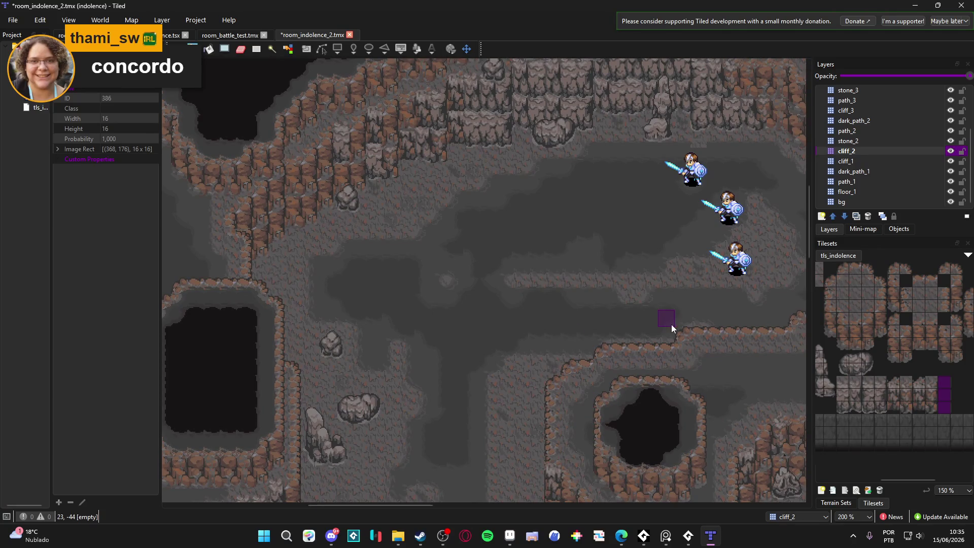
{"action": "left_click_drag", "start_coordinate": [671, 324], "coordinate": [489, 333]}
{"action": "left_click_drag", "start_coordinate": [537, 297], "coordinate": [532, 366]}
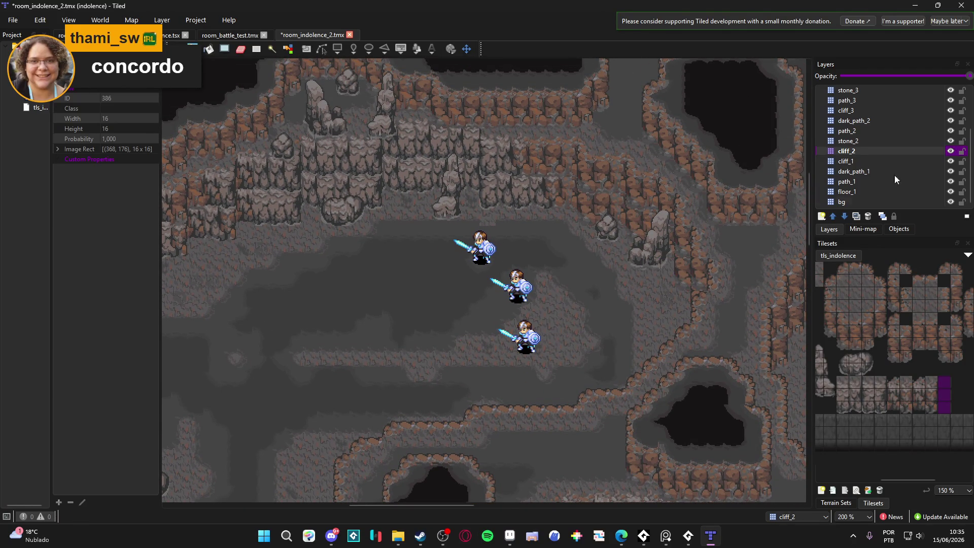
{"action": "scroll", "coordinate": [539, 276], "scroll_direction": "down", "scroll_amount": 5}
{"action": "scroll", "coordinate": [539, 276], "scroll_direction": "right", "scroll_amount": 10}
{"action": "scroll", "coordinate": [506, 337], "scroll_direction": "up", "scroll_amount": 5}
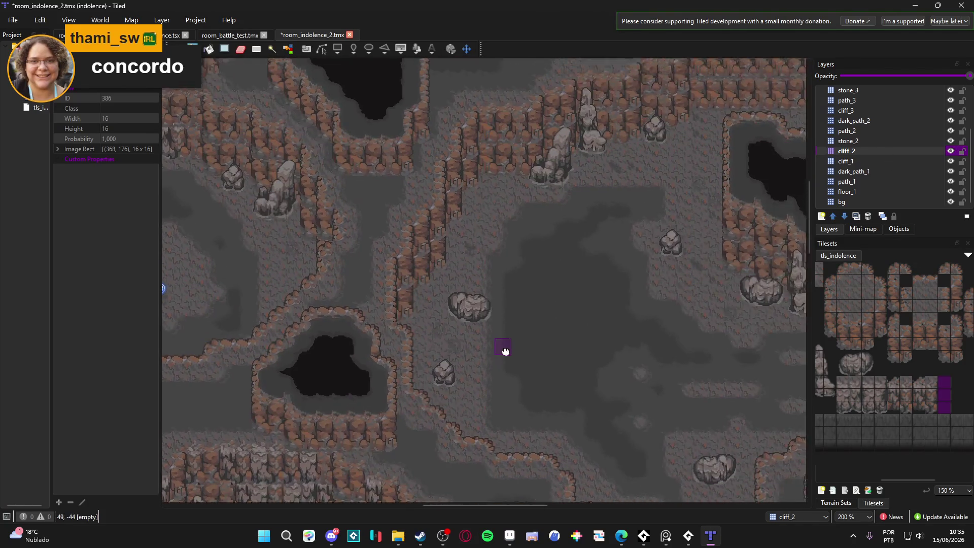
{"action": "key", "text": "ctrl+s"}
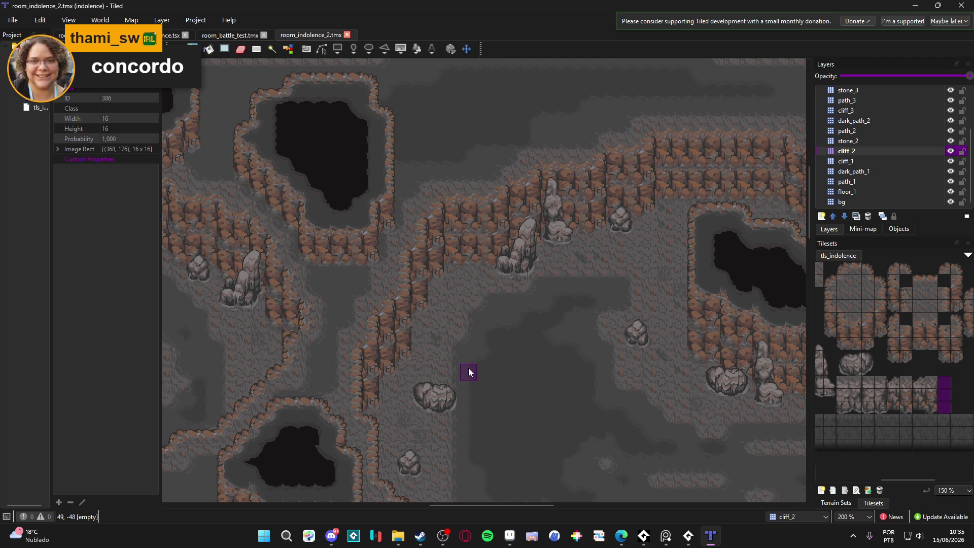
{"action": "scroll", "coordinate": [468, 372], "scroll_direction": "up", "scroll_amount": 2}
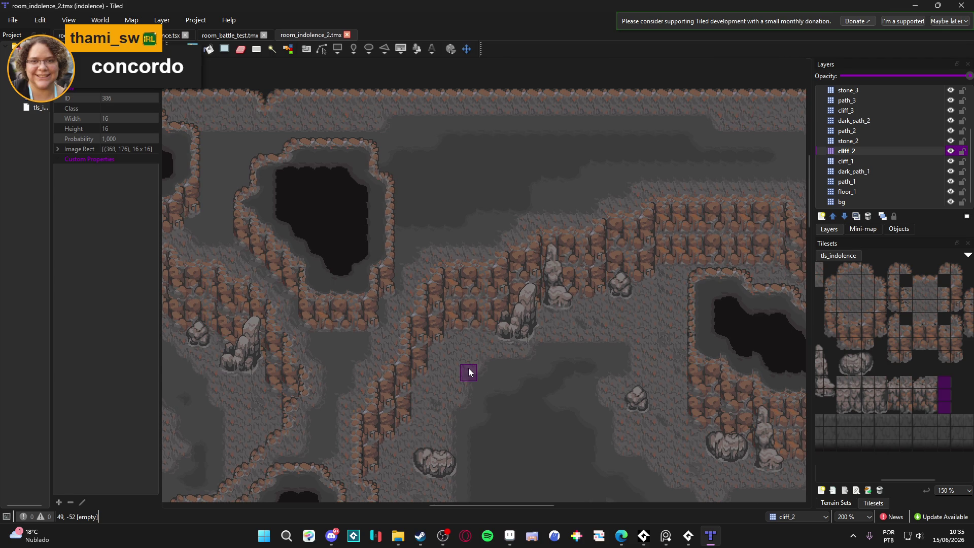
{"action": "scroll", "coordinate": [468, 373], "scroll_direction": "down", "scroll_amount": 2}
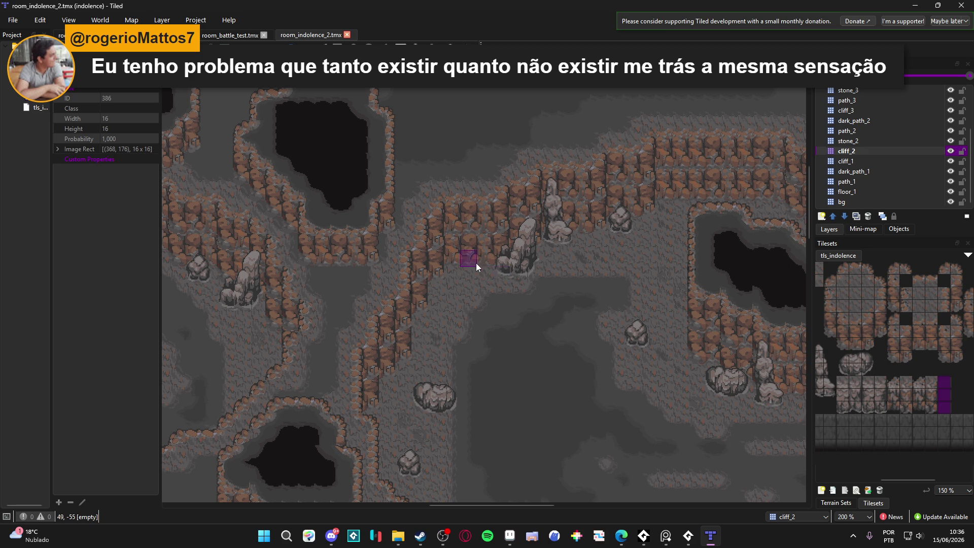
- Stamp a three-tile cliff strip onto the ledge edge on cliff_2 and save the map
{"action": "scroll", "coordinate": [473, 264], "scroll_direction": "up", "scroll_amount": 1, "text": "ctrl"}
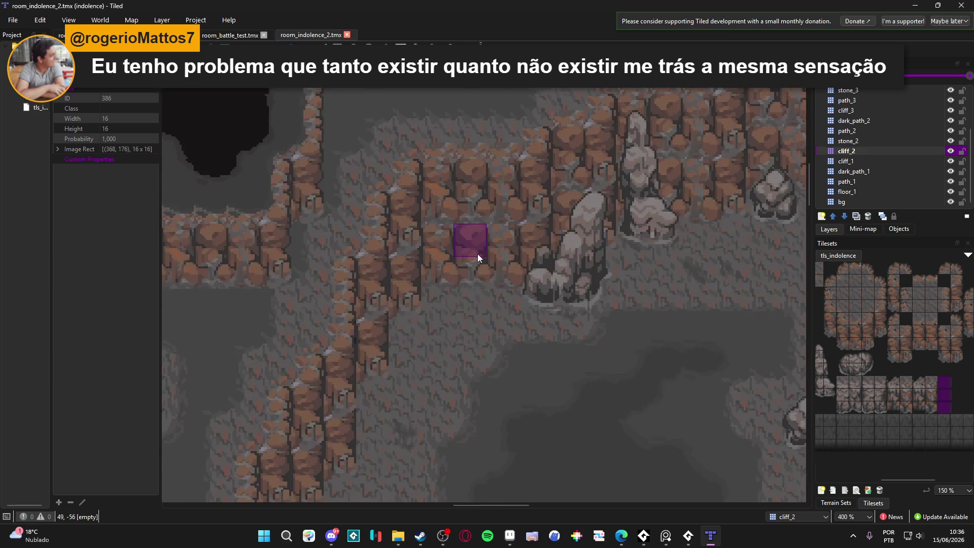
{"action": "scroll", "coordinate": [454, 276], "scroll_direction": "down", "scroll_amount": 2, "text": "ctrl"}
{"action": "scroll", "coordinate": [446, 289], "scroll_direction": "up", "scroll_amount": 1, "text": "ctrl"}
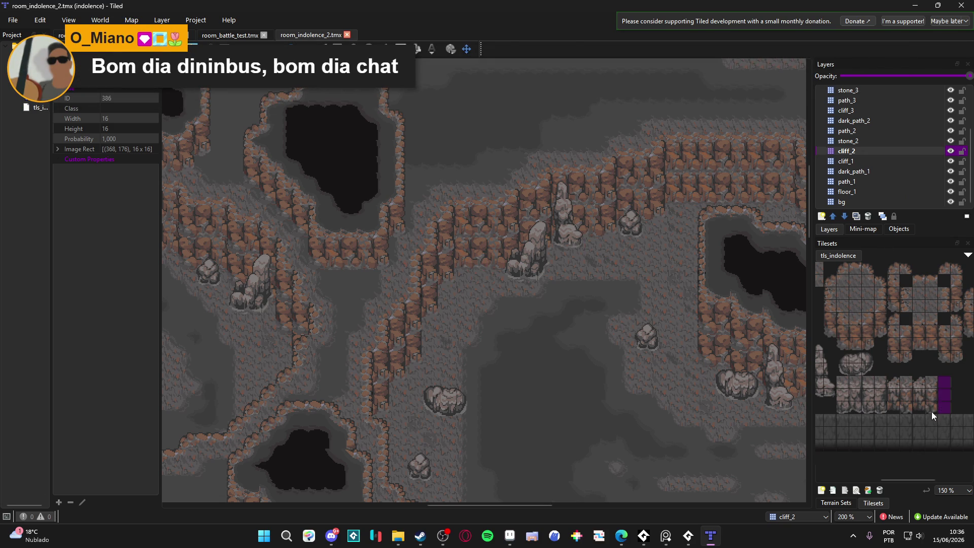
{"action": "left_click_drag", "start_coordinate": [931, 412], "coordinate": [927, 388]}
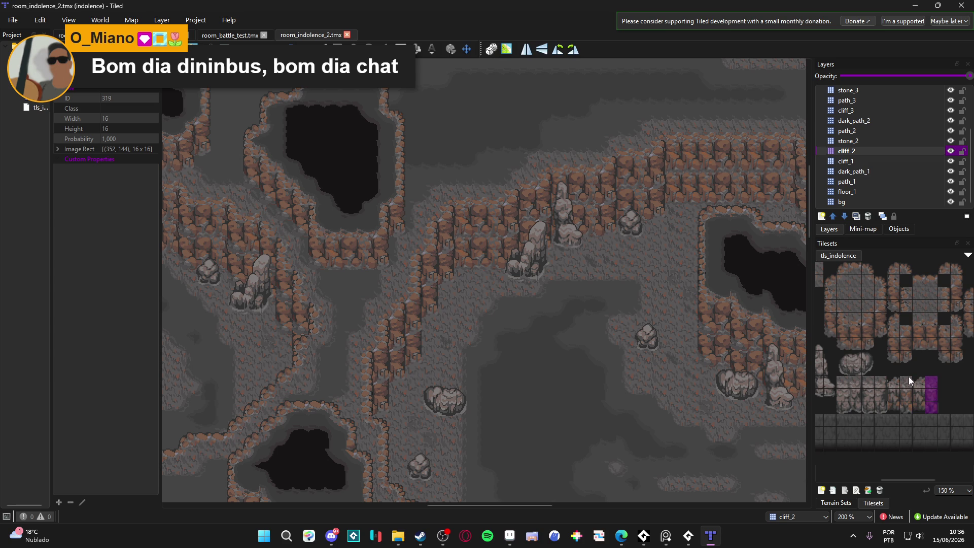
{"action": "left_click_drag", "start_coordinate": [915, 383], "coordinate": [918, 404]}
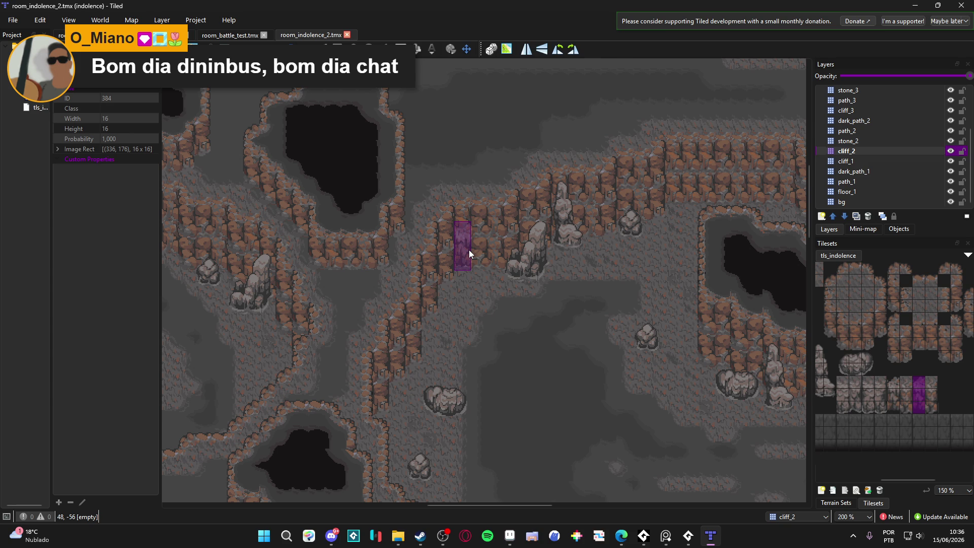
{"action": "left_click", "coordinate": [469, 250]}
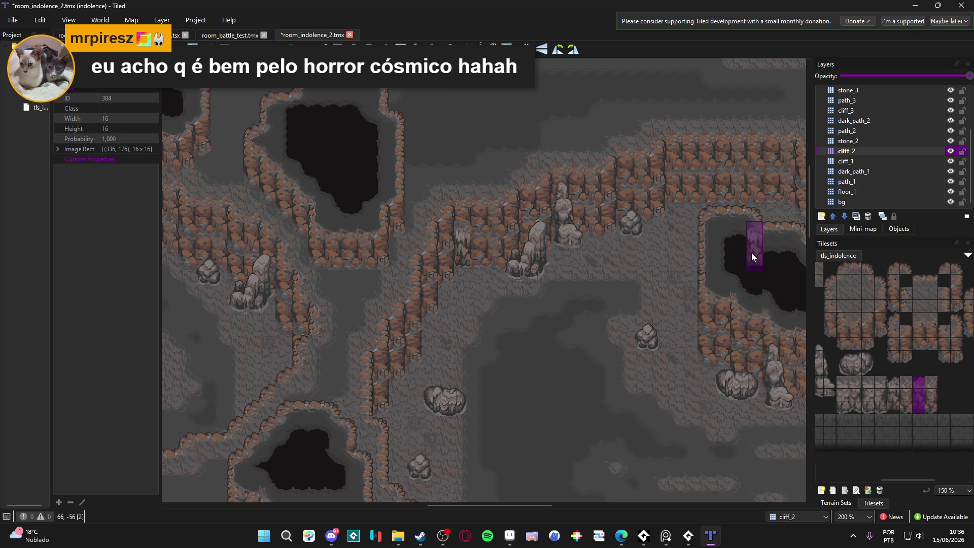
{"action": "key", "text": "ctrl+s"}
- On cliff_1, stamp three-tile cliff columns along the ledge edge and below the stone pillars
{"action": "left_click", "coordinate": [852, 161]}
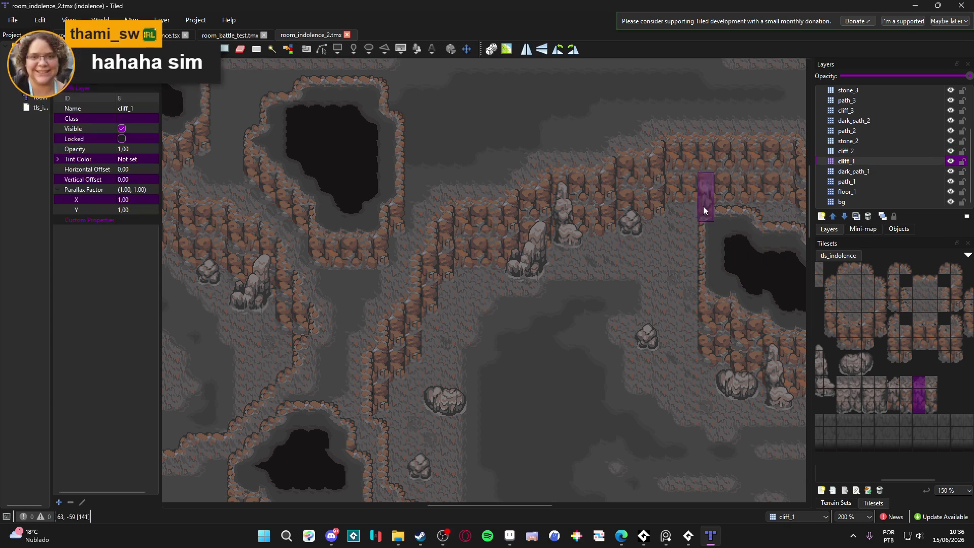
{"action": "left_click", "coordinate": [459, 246]}
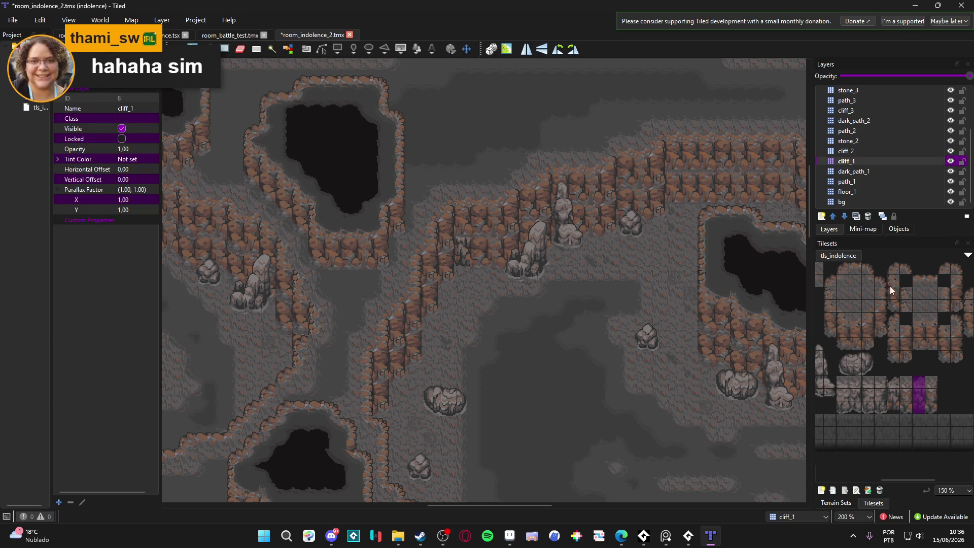
{"action": "left_click_drag", "start_coordinate": [932, 409], "coordinate": [931, 379]}
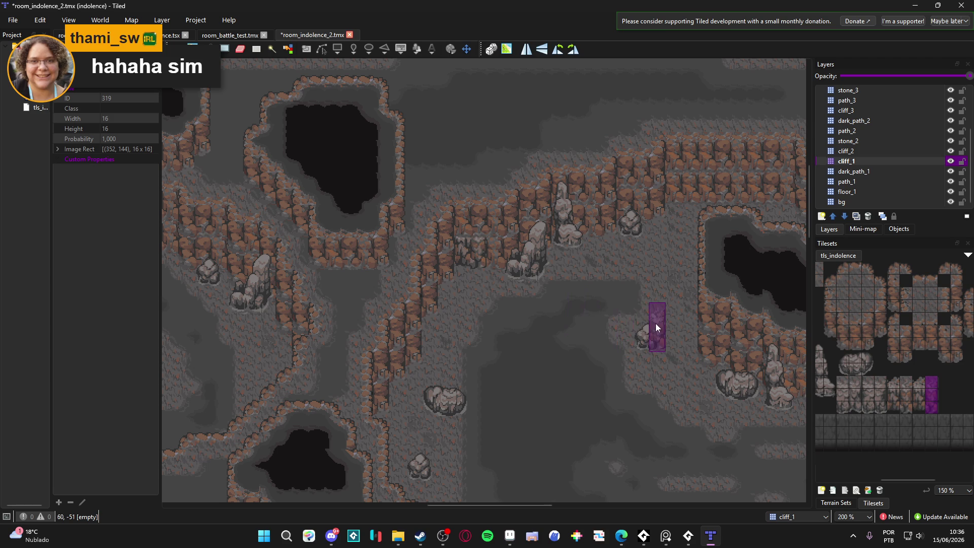
{"action": "scroll", "coordinate": [460, 258], "scroll_direction": "up", "scroll_amount": 1}
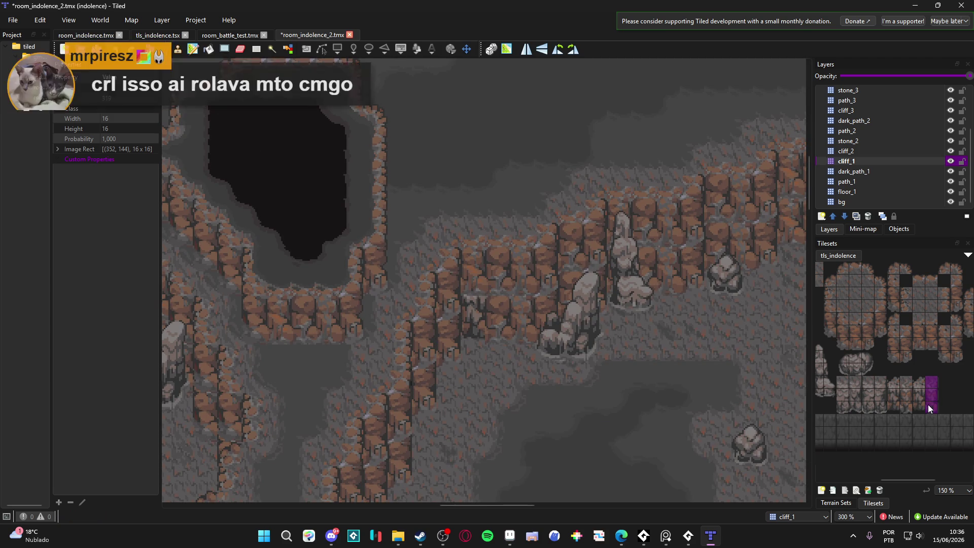
{"action": "left_click", "coordinate": [485, 306]}
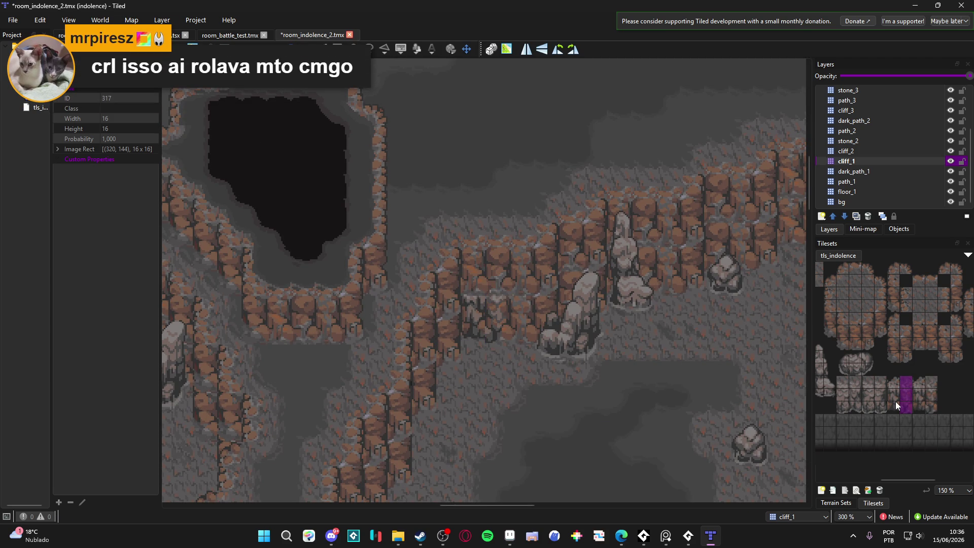
{"action": "left_click_drag", "start_coordinate": [895, 405], "coordinate": [894, 382]}
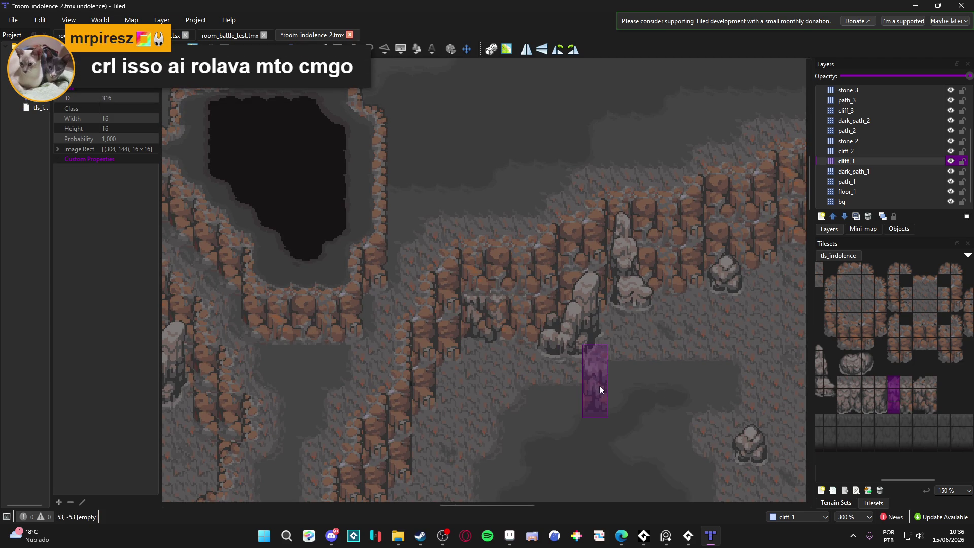
{"action": "left_click", "coordinate": [633, 272]}
{"action": "left_click", "coordinate": [694, 271]}
- Stamp another cliff column twice on the ledges and extend the lower cliff wall downward
{"action": "left_click_drag", "start_coordinate": [916, 383], "coordinate": [920, 406]}
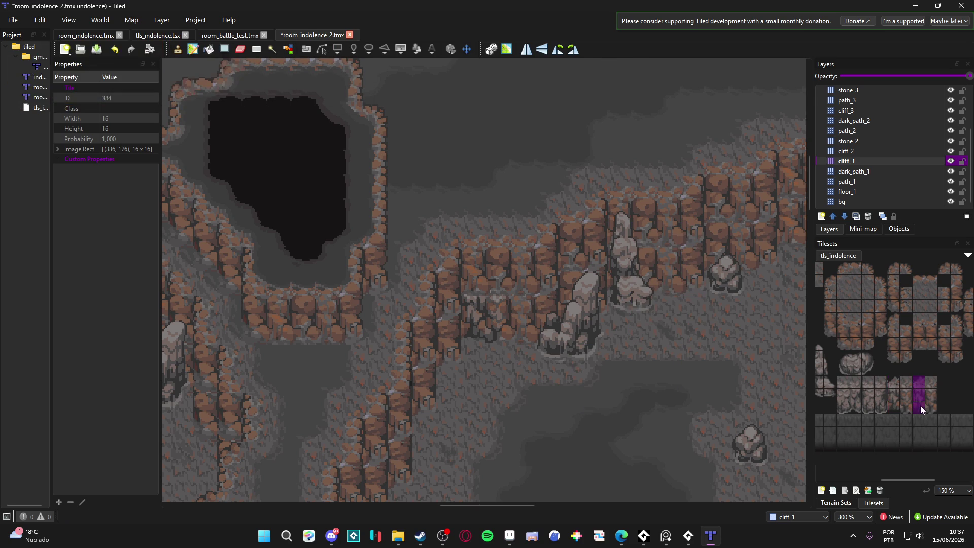
{"action": "left_click", "coordinate": [597, 285]}
{"action": "left_click", "coordinate": [683, 263]}
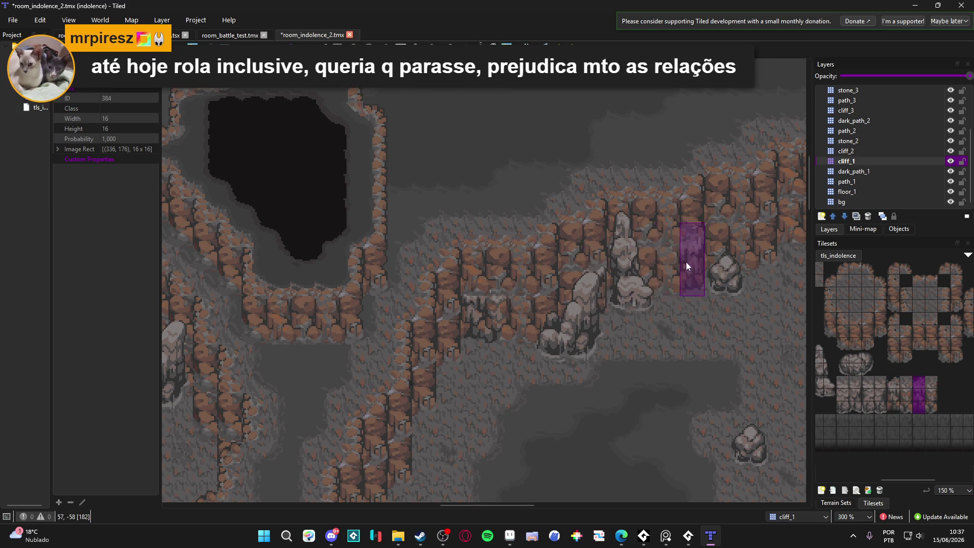
{"action": "scroll", "coordinate": [657, 334], "scroll_direction": "down", "scroll_amount": 2}
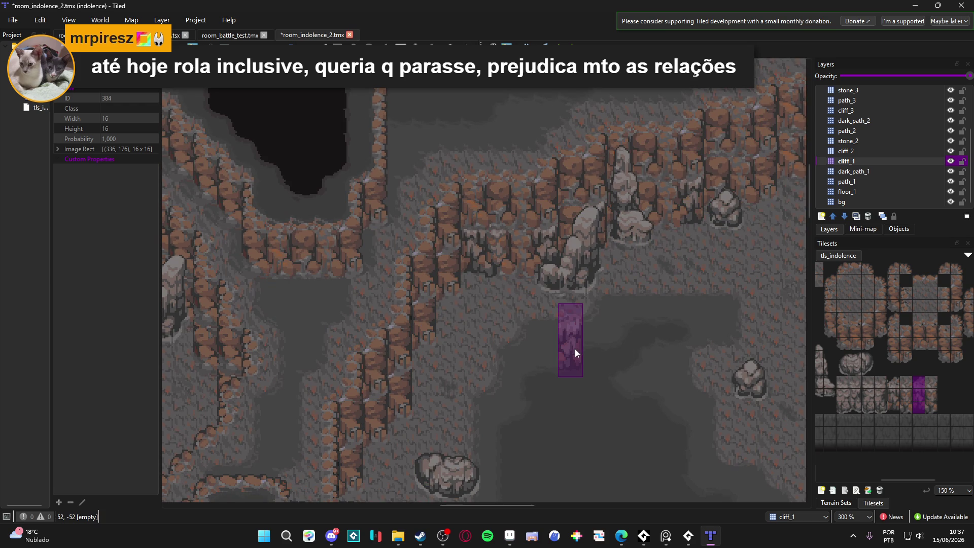
{"action": "scroll", "coordinate": [568, 344], "scroll_direction": "down", "scroll_amount": 1, "text": "ctrl"}
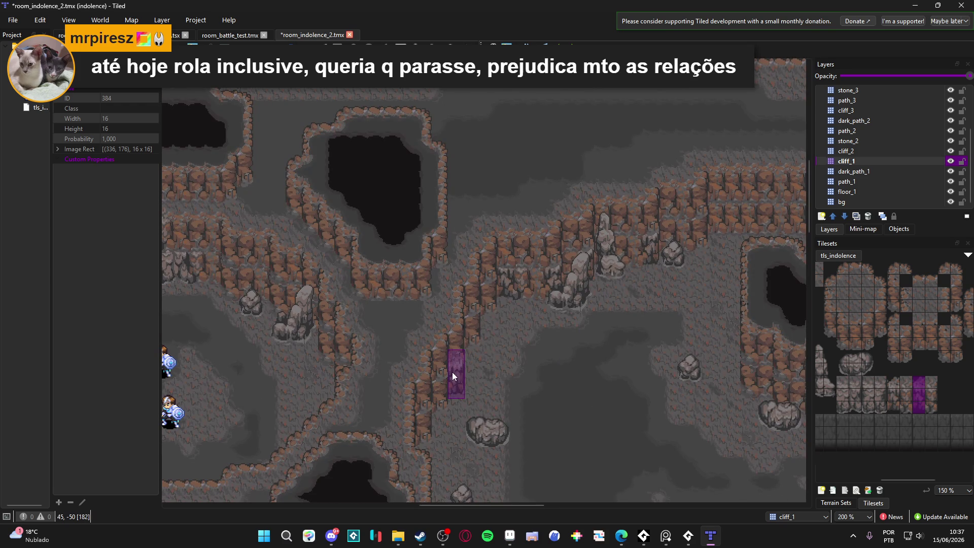
{"action": "left_click", "coordinate": [445, 385]}
{"action": "left_click", "coordinate": [430, 418]}
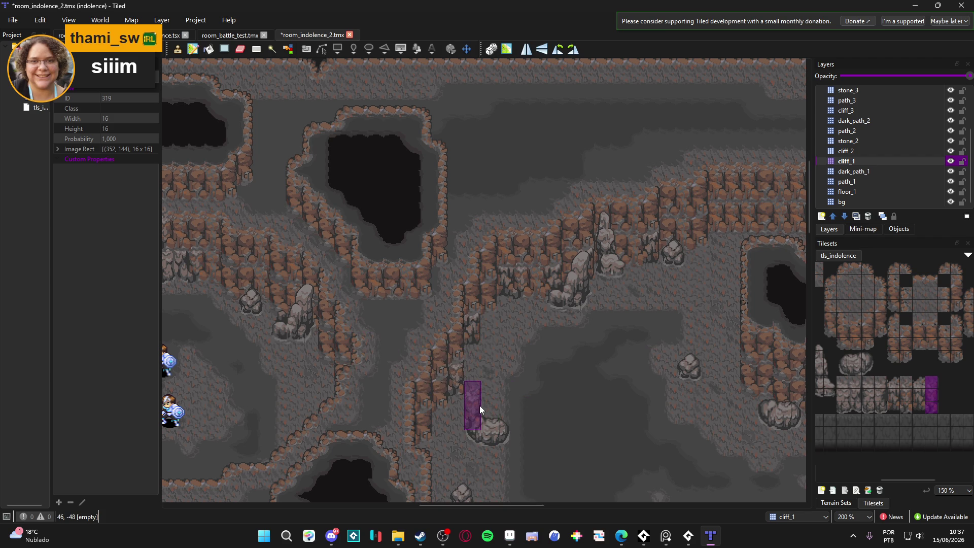
- Try several 1x3 cliff strips in the tileset, settling on a column further left
{"action": "left_click_drag", "start_coordinate": [920, 384], "coordinate": [918, 410]}
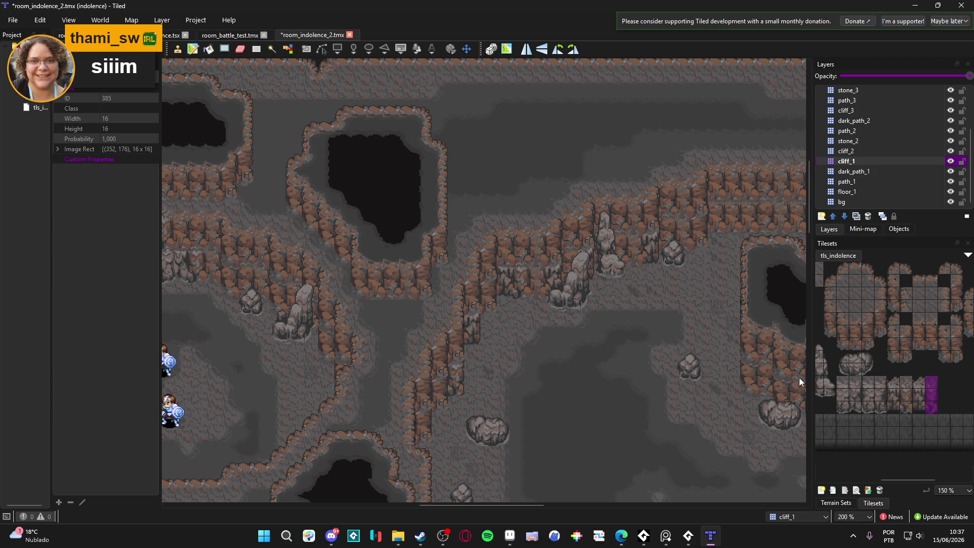
{"action": "scroll", "coordinate": [608, 351], "scroll_direction": "down", "scroll_amount": 3}
{"action": "scroll", "coordinate": [702, 256], "scroll_direction": "up", "scroll_amount": 4}
{"action": "scroll", "coordinate": [702, 257], "scroll_direction": "right", "scroll_amount": 4}
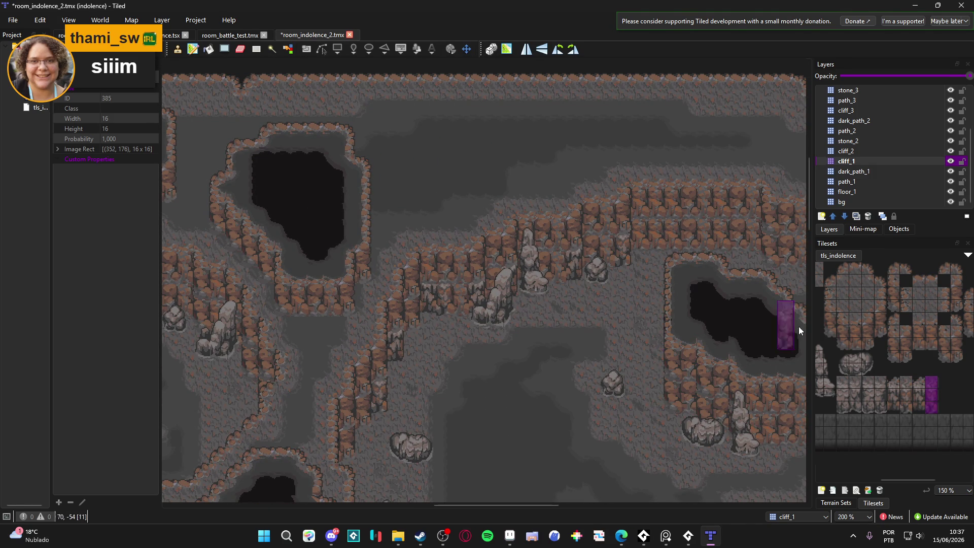
{"action": "left_click_drag", "start_coordinate": [920, 404], "coordinate": [919, 381]}
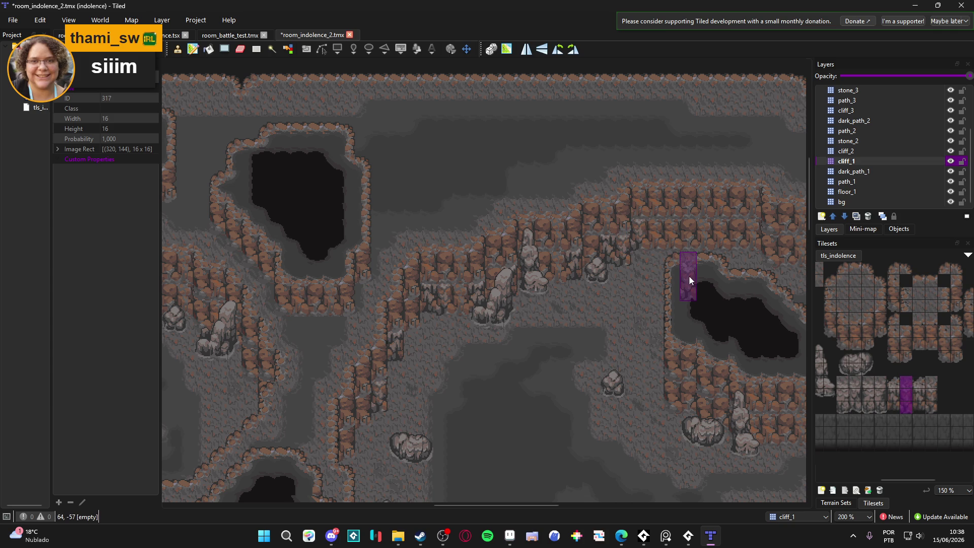
{"action": "scroll", "coordinate": [735, 294], "scroll_direction": "right", "scroll_amount": 1}
{"action": "scroll", "coordinate": [735, 294], "scroll_direction": "up", "scroll_amount": 1}
{"action": "left_click_drag", "start_coordinate": [889, 409], "coordinate": [888, 382]}
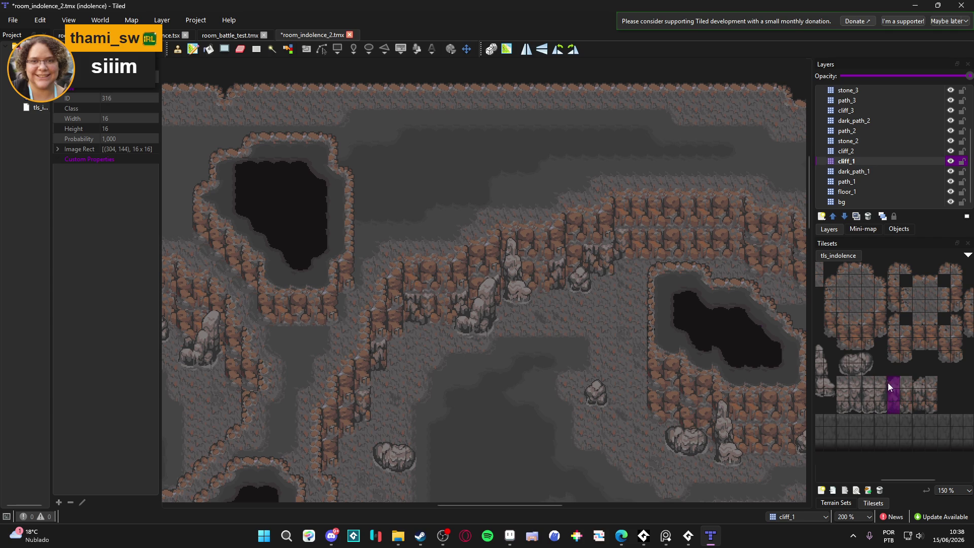
{"action": "scroll", "coordinate": [685, 285], "scroll_direction": "right", "scroll_amount": 2}
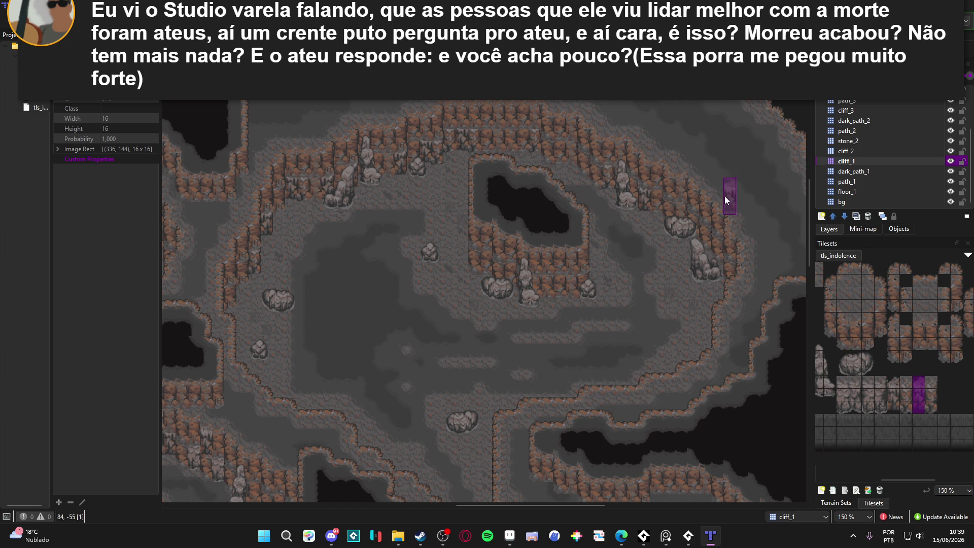
- Stamp cliff columns beside the right-hand stone pillar and along the upper cave wall
{"action": "scroll", "coordinate": [647, 188], "scroll_direction": "up", "scroll_amount": 2}
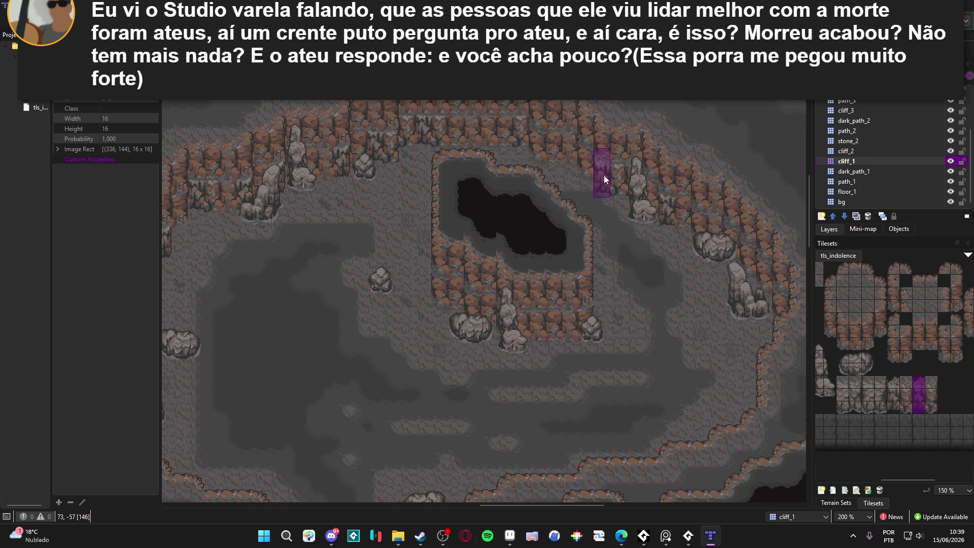
{"action": "left_click", "coordinate": [604, 175]}
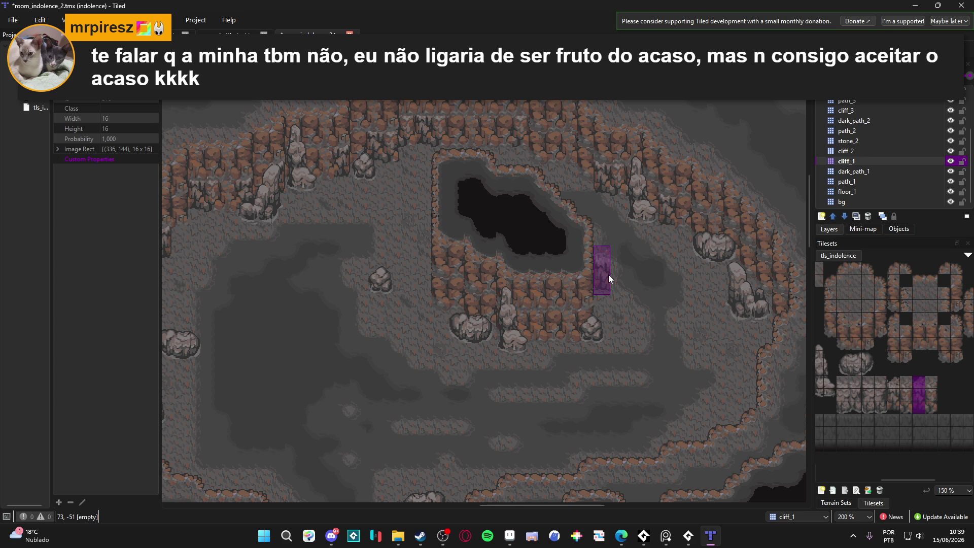
{"action": "left_click_drag", "start_coordinate": [412, 212], "coordinate": [450, 220]}
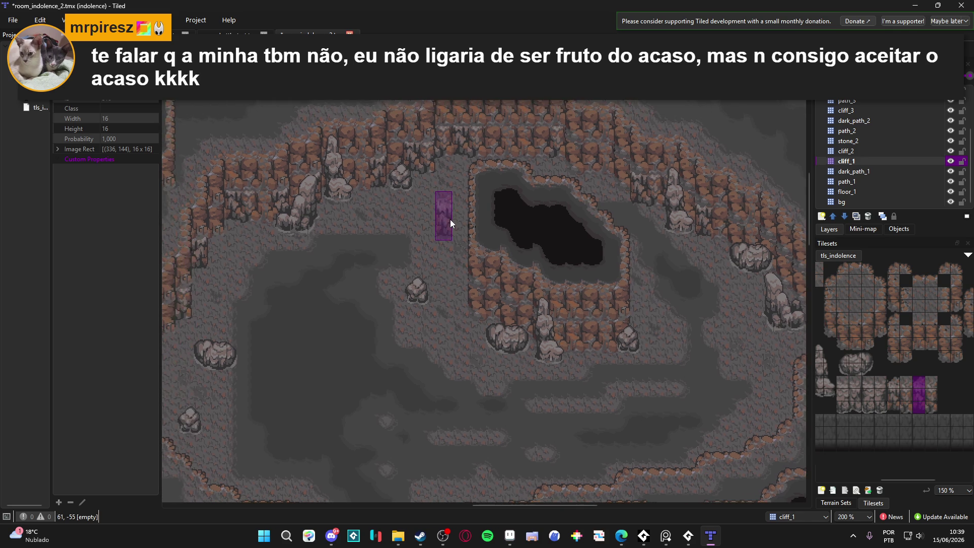
{"action": "scroll", "coordinate": [883, 354], "scroll_direction": "left", "scroll_amount": 1}
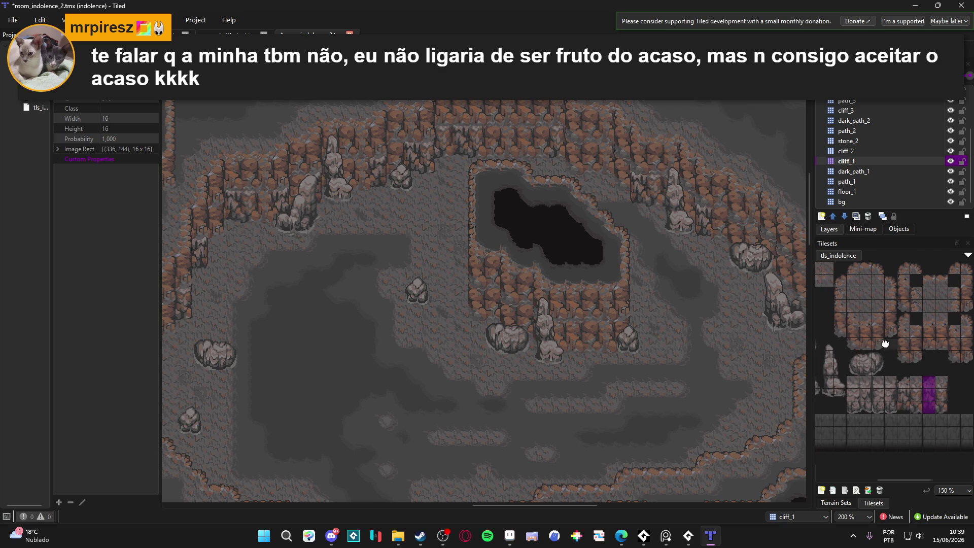
{"action": "left_click_drag", "start_coordinate": [881, 406], "coordinate": [880, 396]}
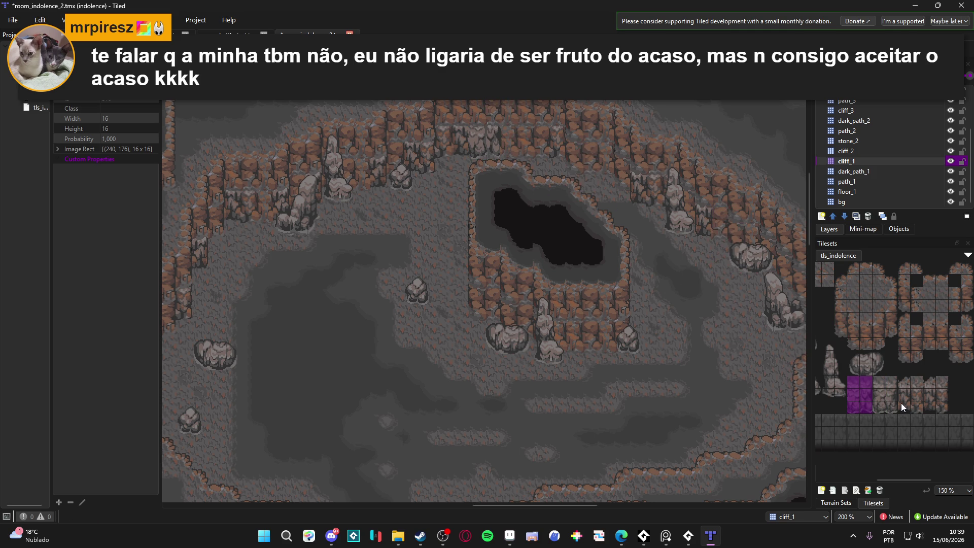
{"action": "left_click_drag", "start_coordinate": [901, 403], "coordinate": [901, 381]}
{"action": "left_click_drag", "start_coordinate": [494, 135], "coordinate": [508, 135]}
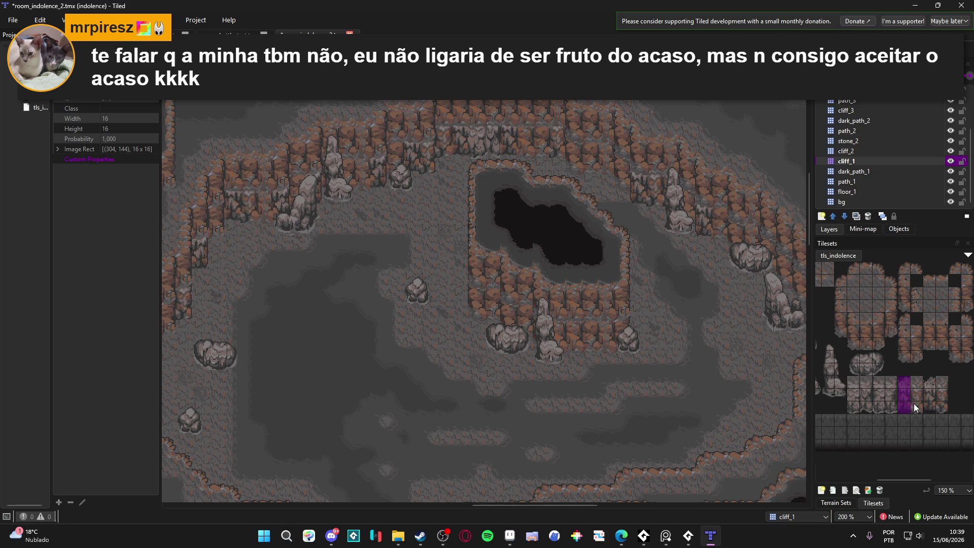
{"action": "left_click_drag", "start_coordinate": [914, 402], "coordinate": [914, 382]}
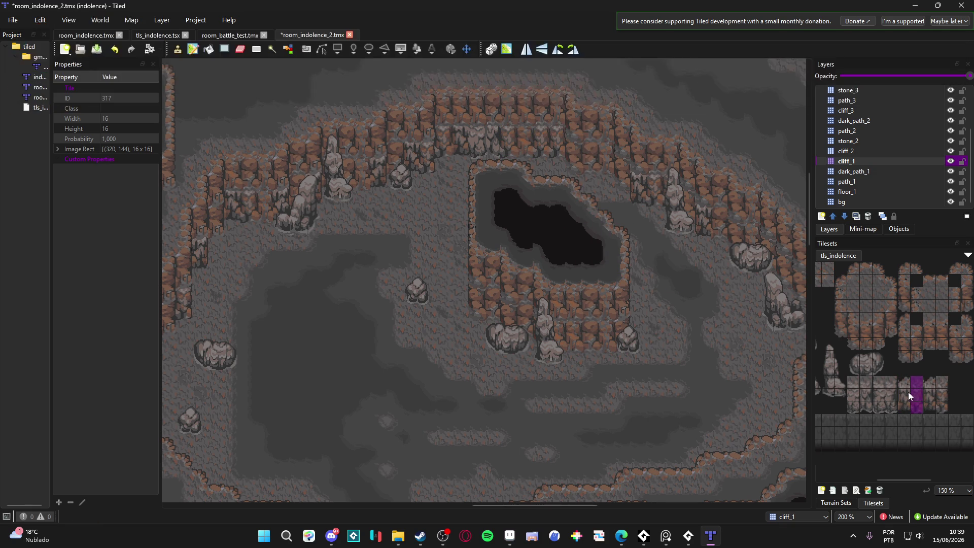
- Stamp three-tile cliff columns at the pit lake's right edge and on the northern wall
{"action": "left_click", "coordinate": [906, 388]}
{"action": "left_click_drag", "start_coordinate": [906, 390], "coordinate": [906, 407]}
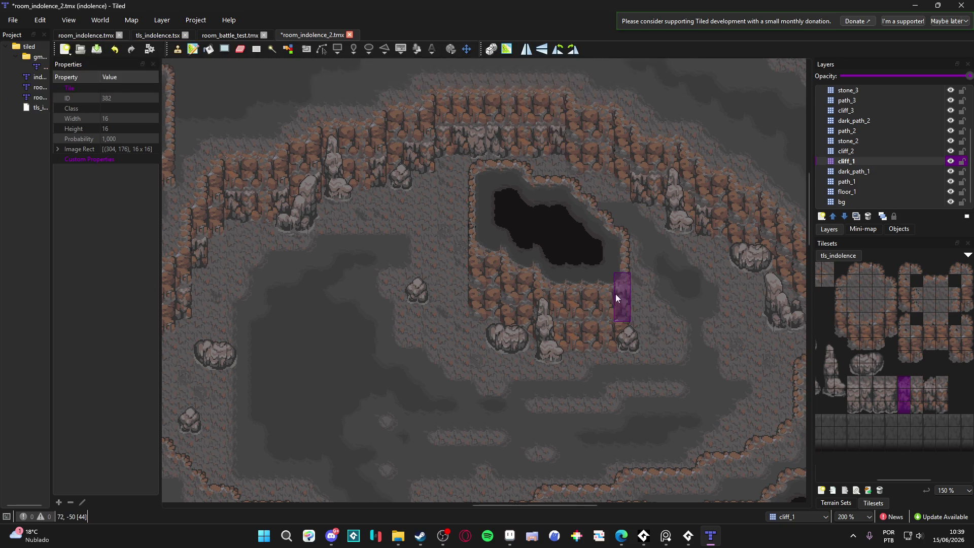
{"action": "left_click", "coordinate": [620, 267]}
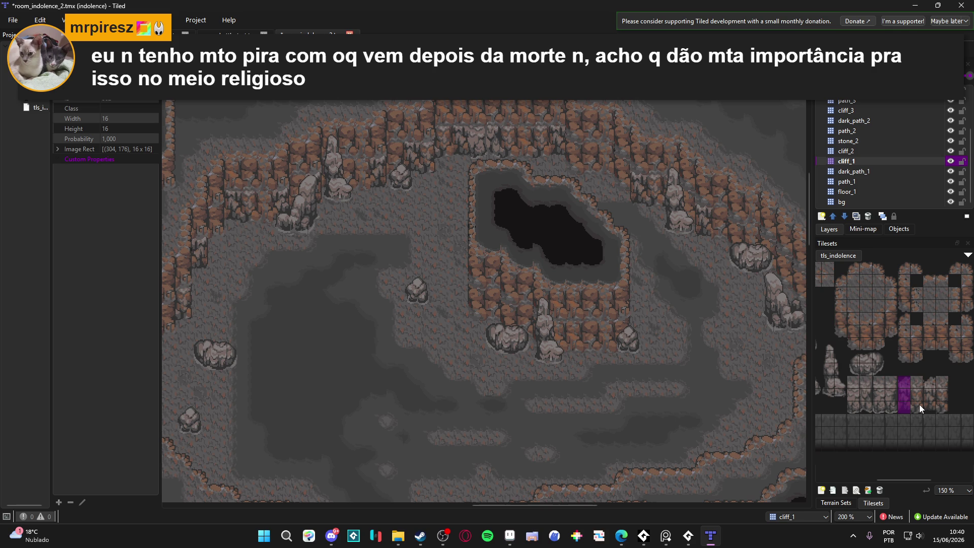
{"action": "left_click_drag", "start_coordinate": [876, 406], "coordinate": [877, 384]}
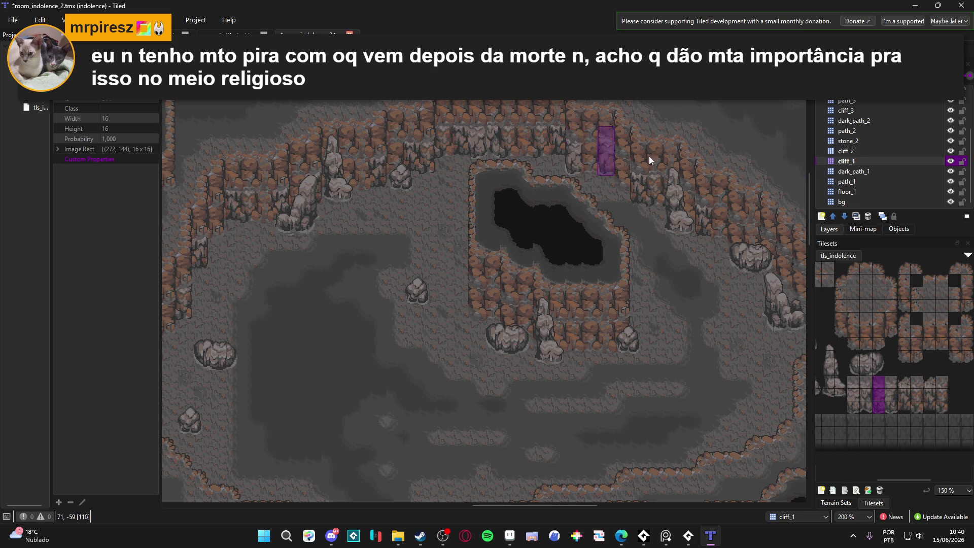
{"action": "left_click", "coordinate": [727, 205]}
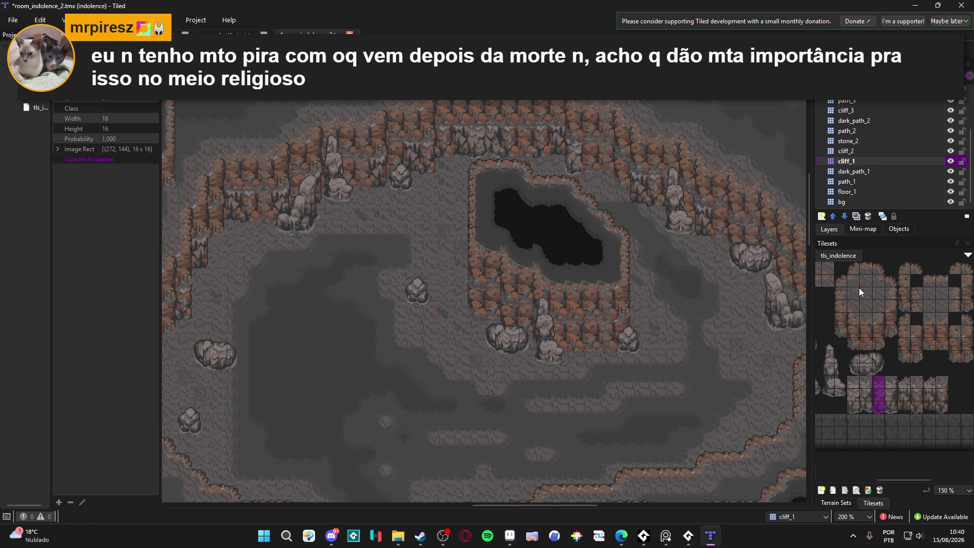
{"action": "left_click", "coordinate": [623, 167]}
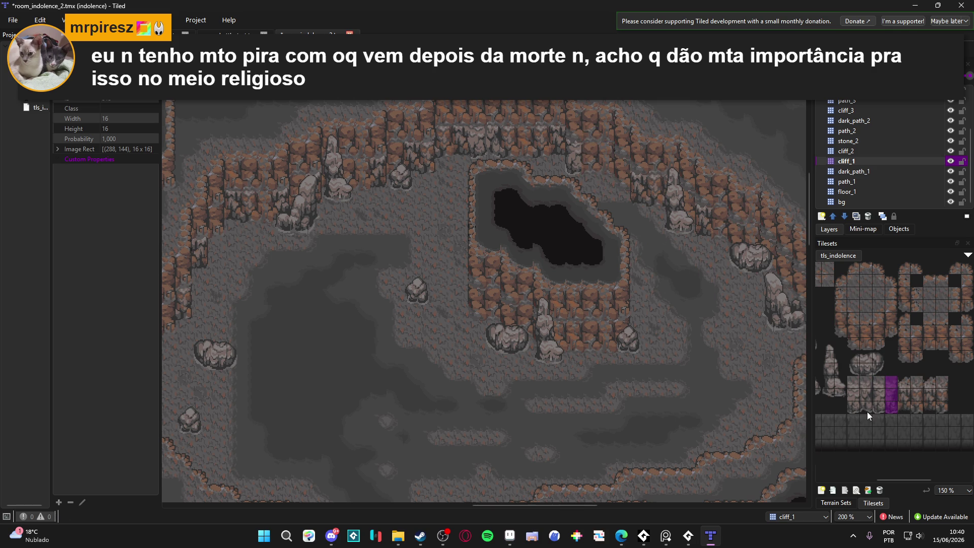
- Paint one more cliff column, then load the 320,176 column and select cliff_2
{"action": "left_click_drag", "start_coordinate": [866, 410], "coordinate": [863, 377]}
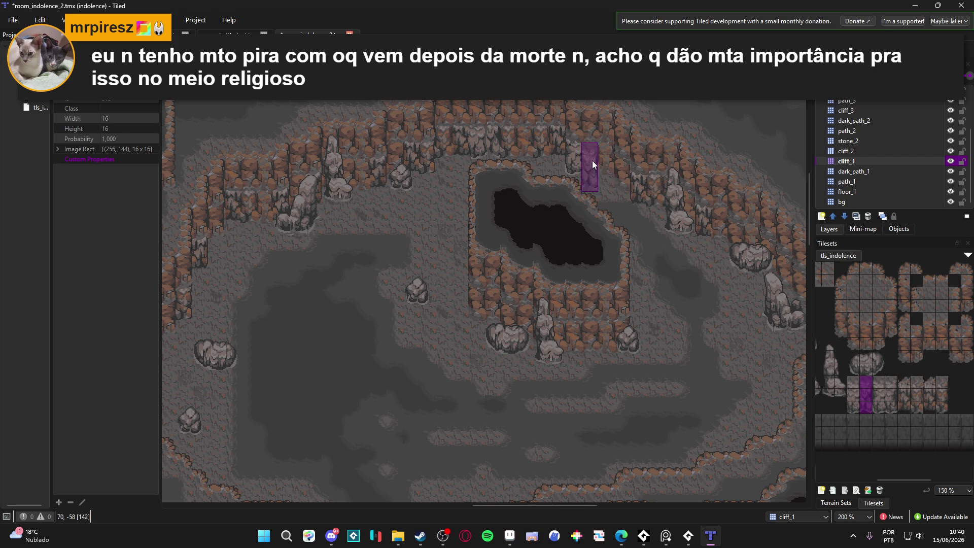
{"action": "left_click", "coordinate": [754, 291]}
{"action": "left_click_drag", "start_coordinate": [915, 382], "coordinate": [918, 415]}
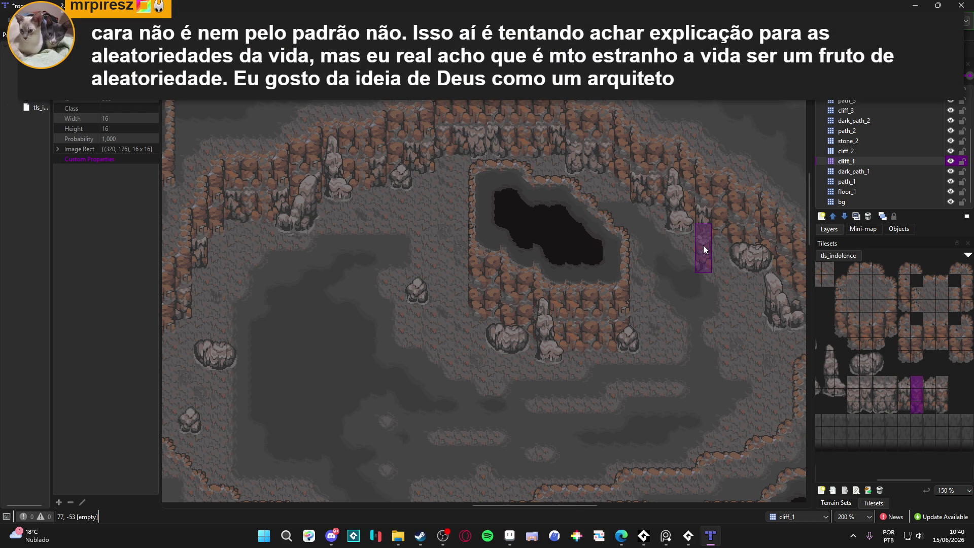
{"action": "scroll", "coordinate": [482, 241], "scroll_direction": "left", "scroll_amount": 2}
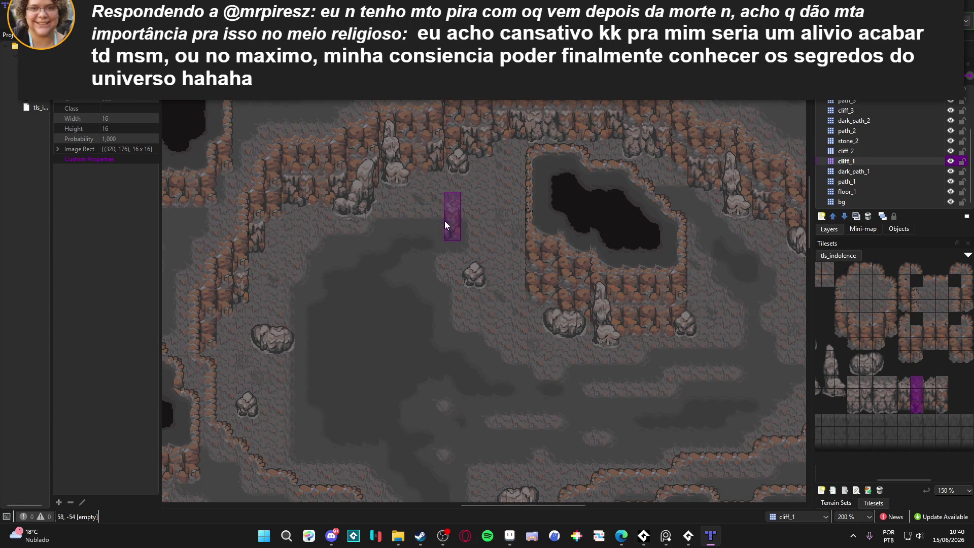
{"action": "left_click_drag", "start_coordinate": [453, 212], "coordinate": [465, 304]}
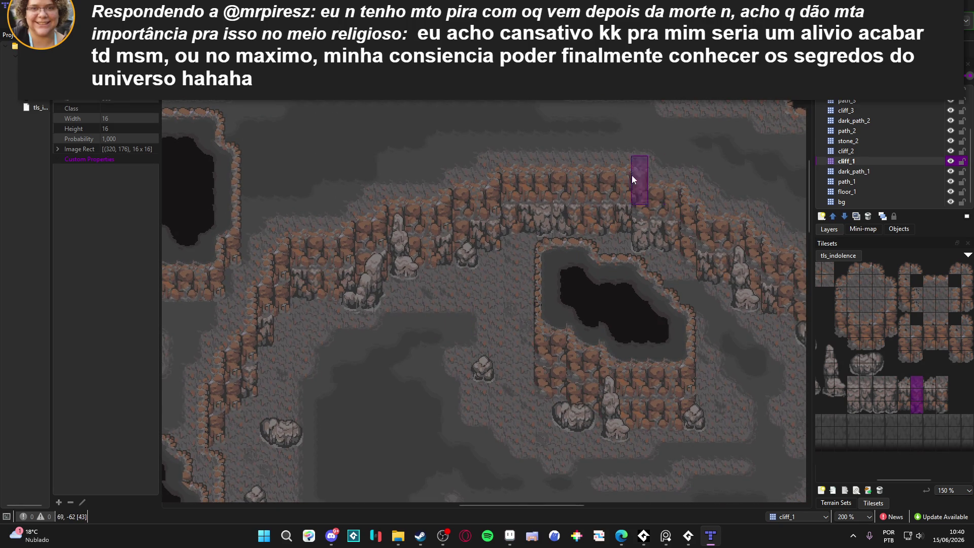
{"action": "left_click", "coordinate": [878, 152]}
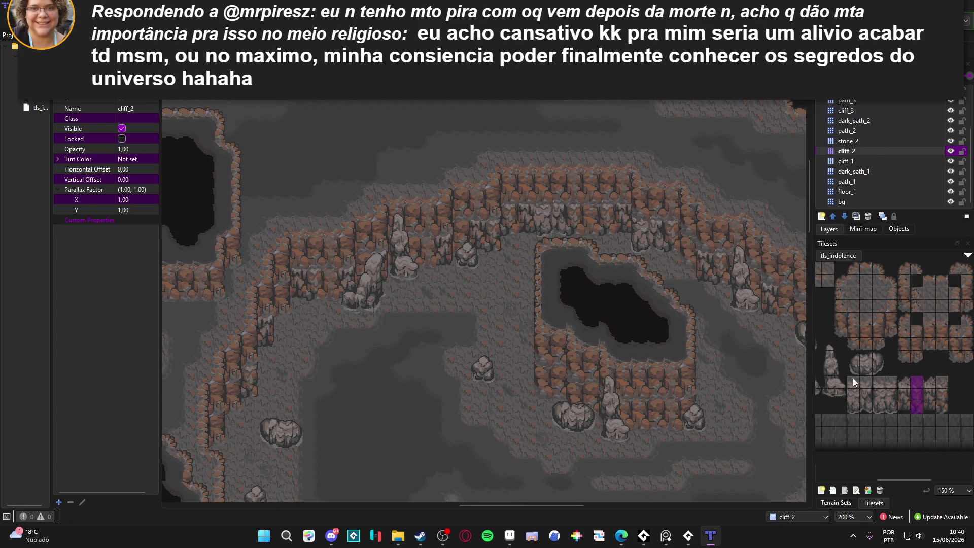
- Stamp a pale rock block and a row of cliff columns along the upper wall, replacing a misplaced one
{"action": "left_click_drag", "start_coordinate": [853, 378], "coordinate": [863, 412]}
{"action": "left_click", "coordinate": [535, 184]}
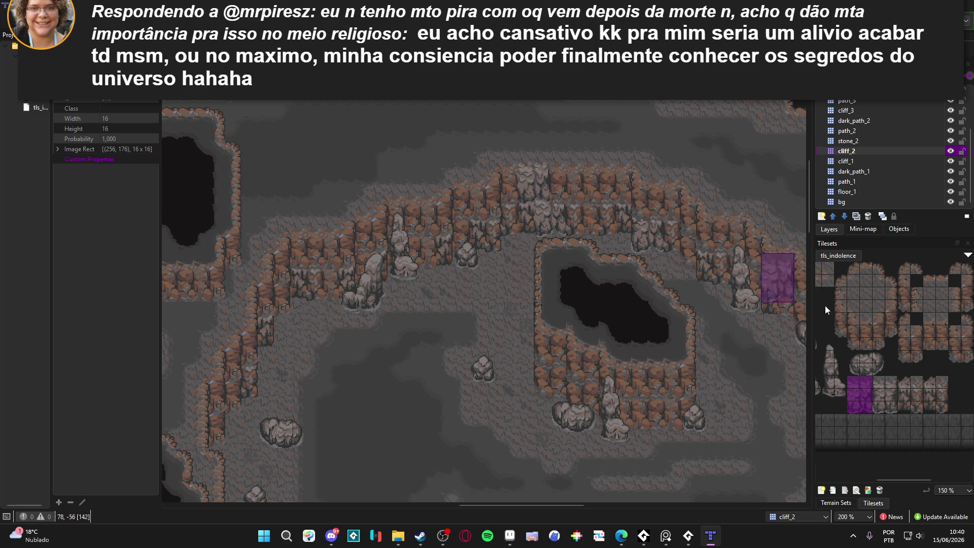
{"action": "left_click", "coordinate": [558, 181]}
{"action": "key", "text": "ctrl+z"}
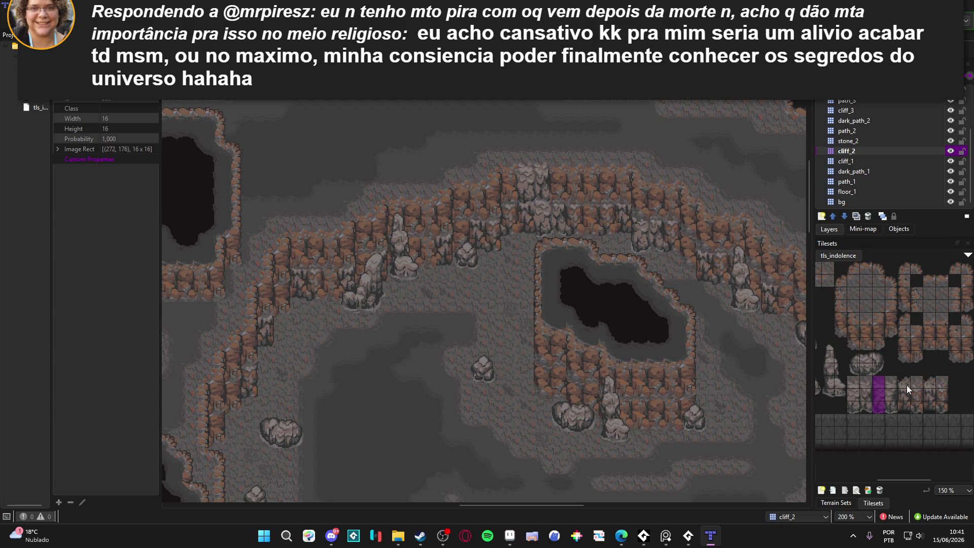
{"action": "left_click", "coordinate": [905, 391]}
{"action": "left_click", "coordinate": [558, 181]}
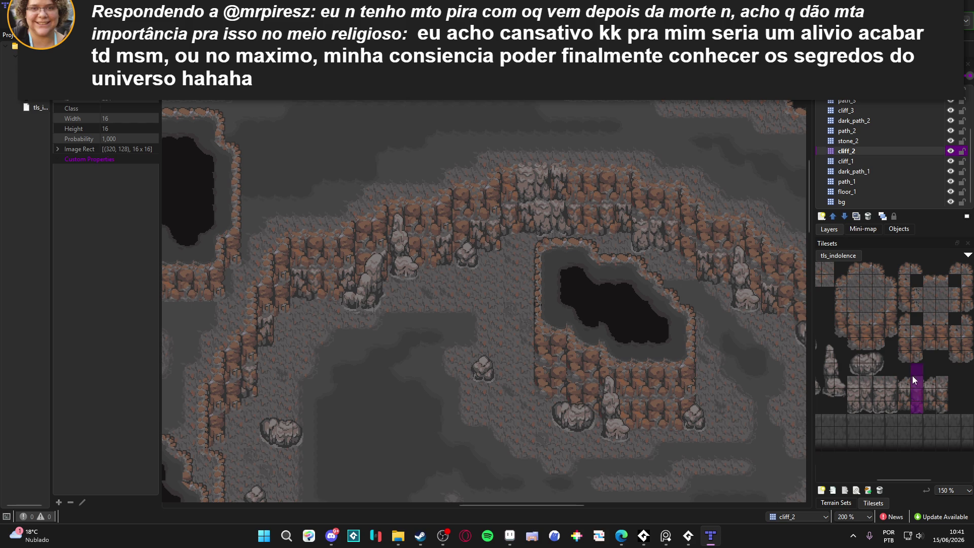
{"action": "left_click", "coordinate": [579, 180]}
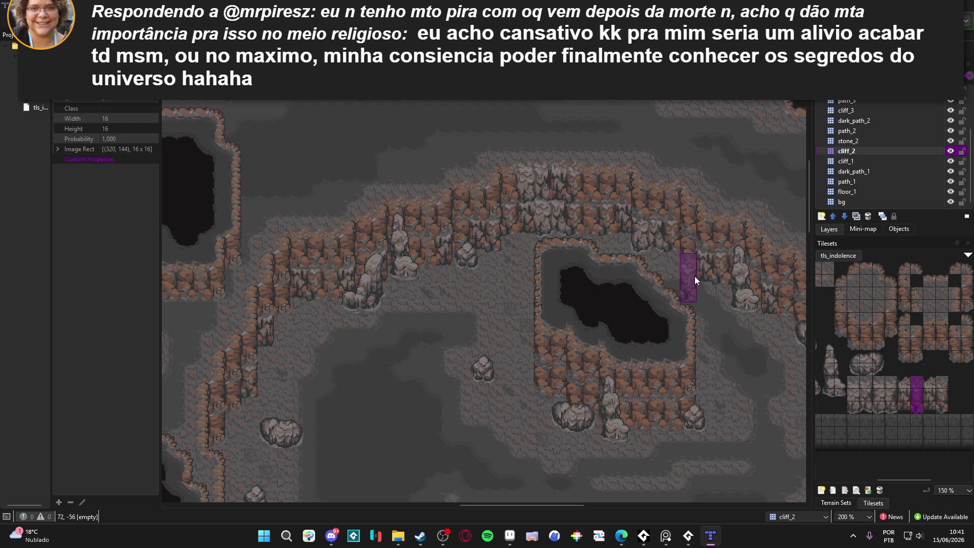
{"action": "left_click", "coordinate": [505, 188]}
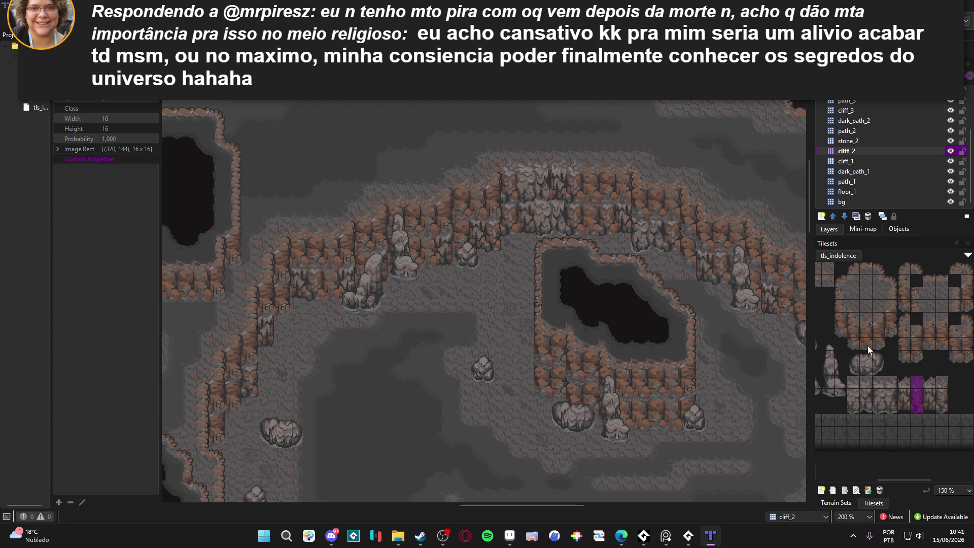
{"action": "left_click", "coordinate": [598, 187]}
- Load a two-column, three-tile-tall cliff block as the brush and return to cliff_1
{"action": "left_click", "coordinate": [866, 383]}
{"action": "left_click_drag", "start_coordinate": [866, 391], "coordinate": [867, 408]}
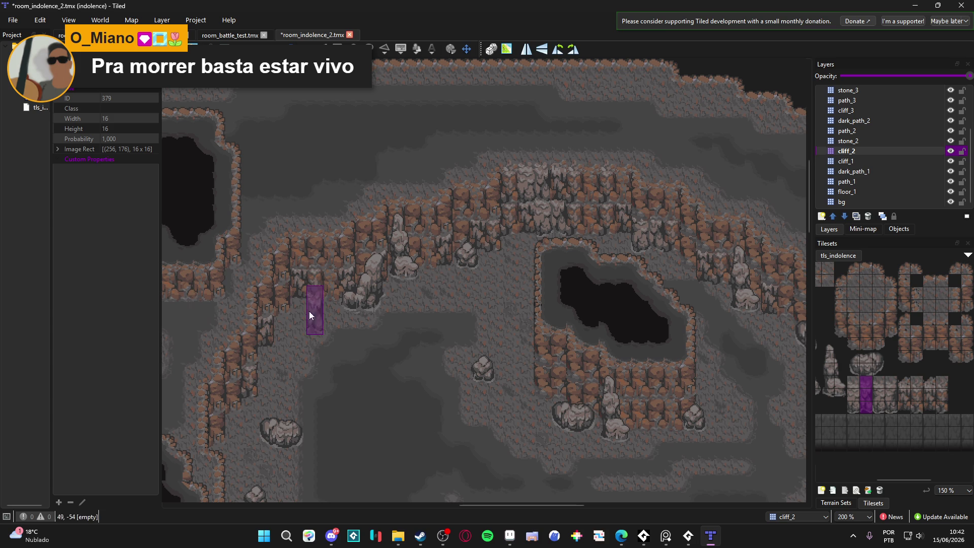
{"action": "scroll", "coordinate": [337, 315], "scroll_direction": "left", "scroll_amount": 2}
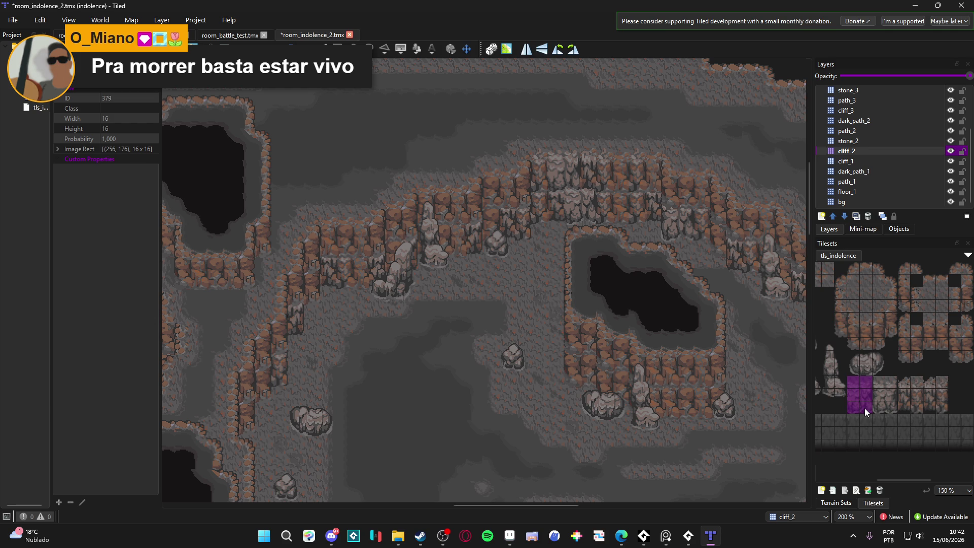
{"action": "scroll", "coordinate": [404, 376], "scroll_direction": "right", "scroll_amount": 1}
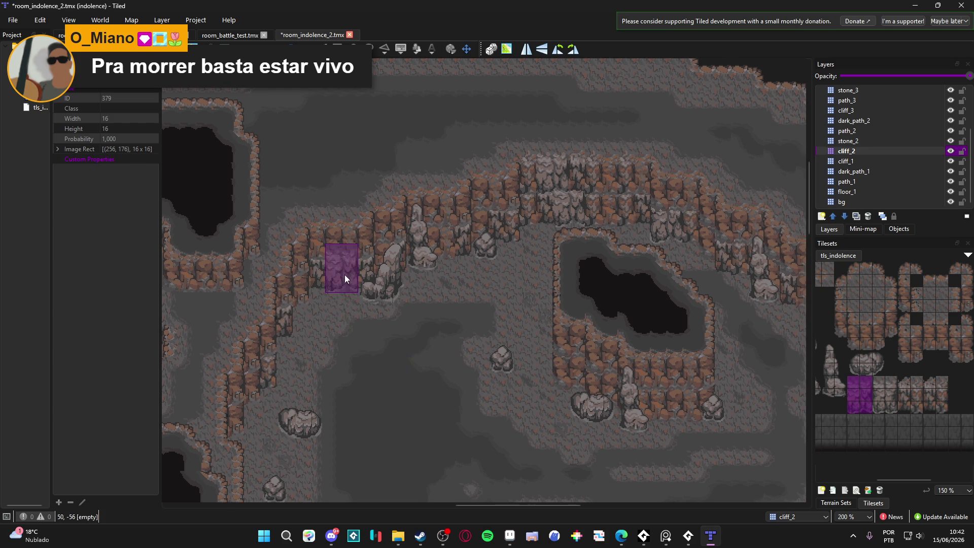
{"action": "left_click", "coordinate": [846, 160]}
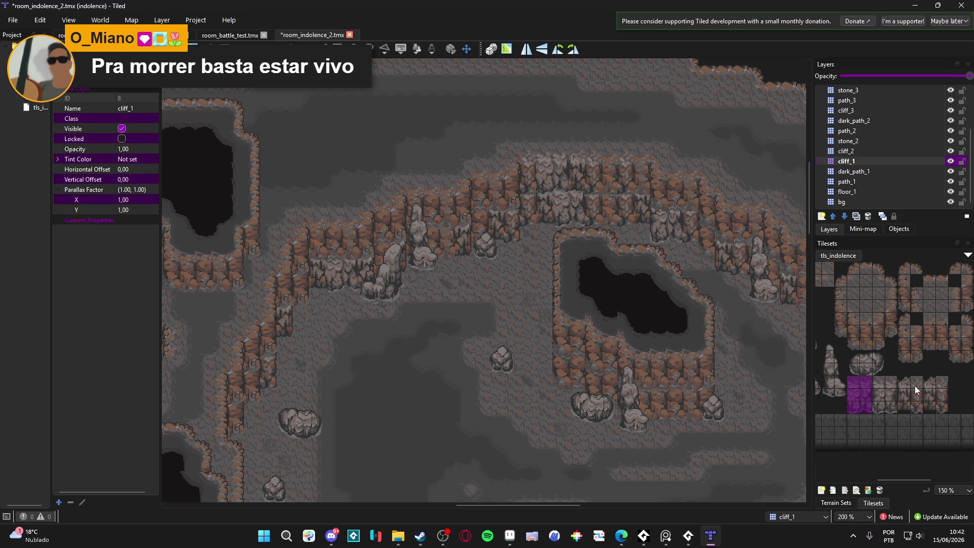
- Return to the cliff_2 layer and stamp a two-by-three pale rock block onto the map
{"action": "left_click_drag", "start_coordinate": [915, 386], "coordinate": [912, 405]}
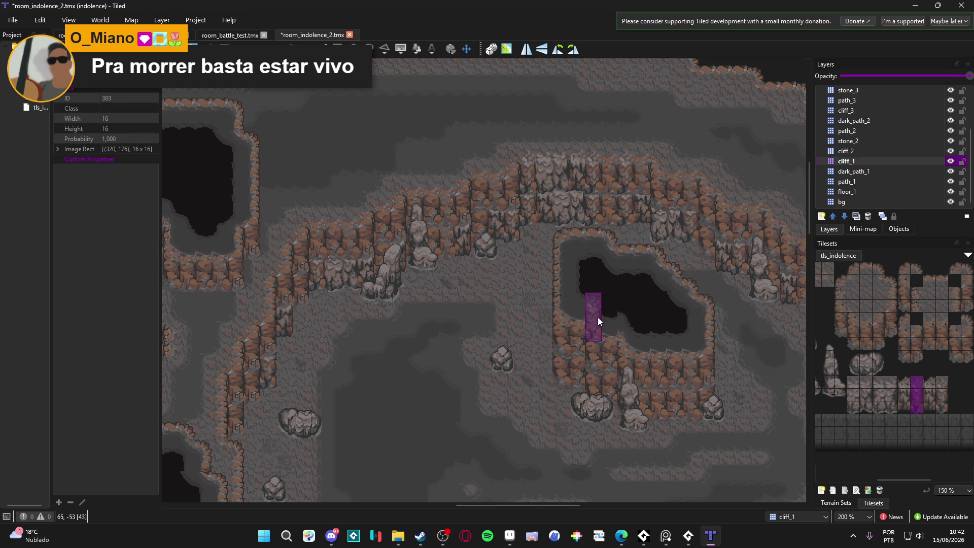
{"action": "left_click_drag", "start_coordinate": [432, 301], "coordinate": [450, 304]}
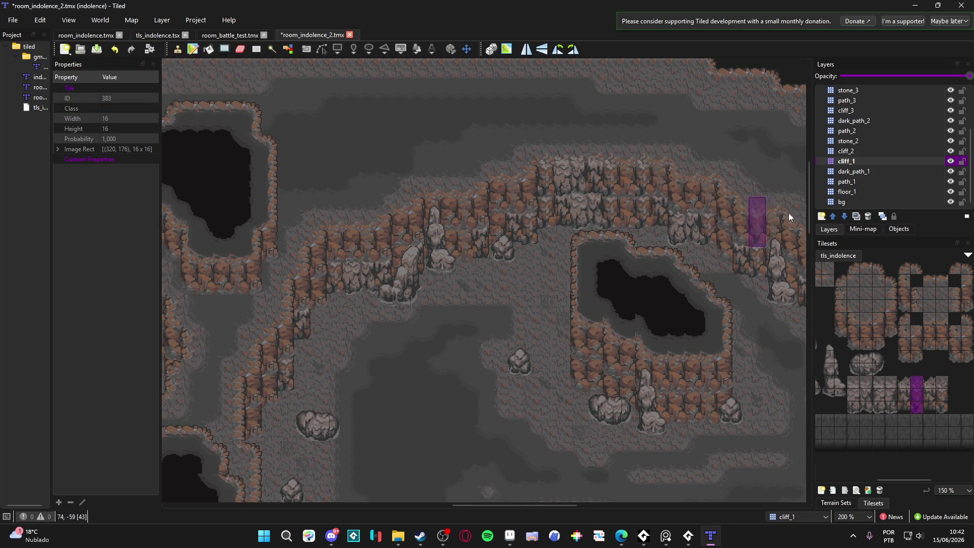
{"action": "left_click", "coordinate": [884, 150]}
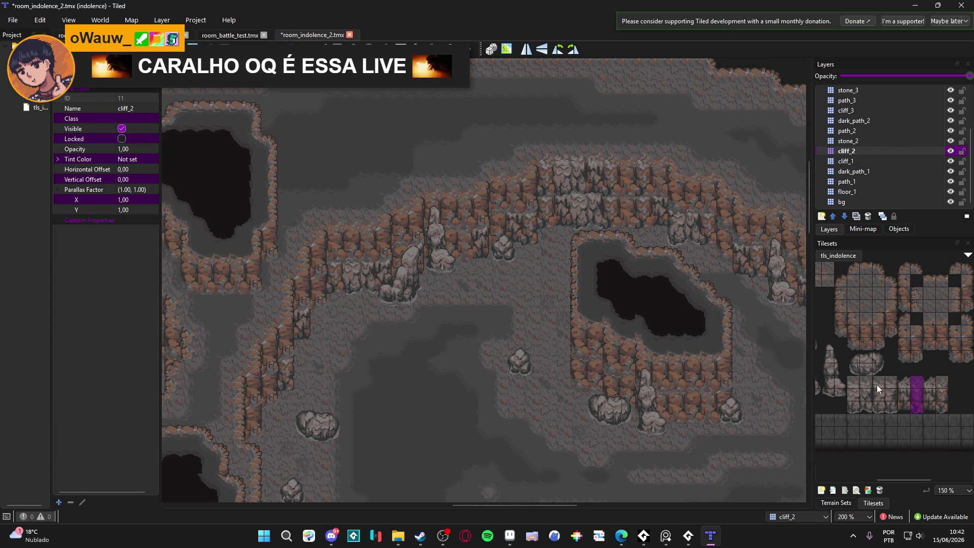
{"action": "left_click_drag", "start_coordinate": [852, 383], "coordinate": [865, 406]}
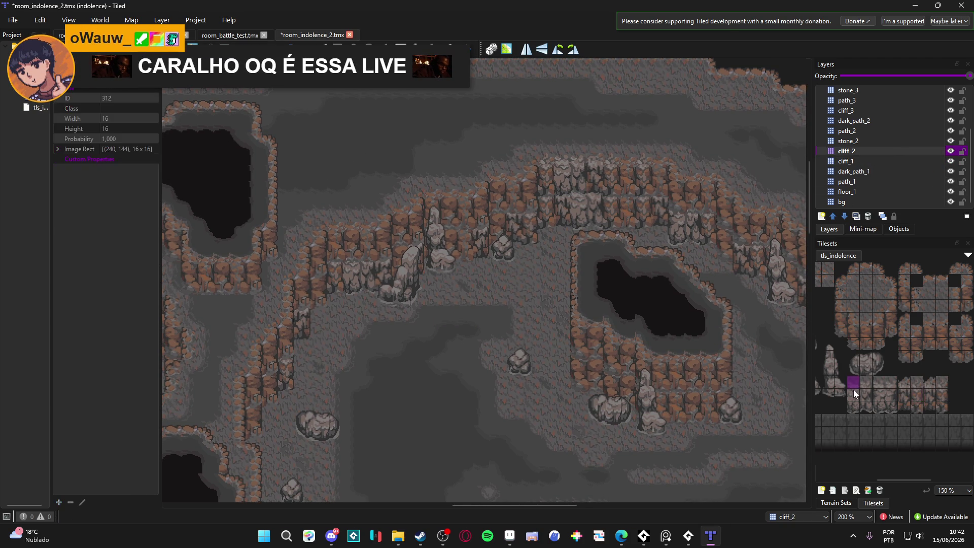
{"action": "left_click", "coordinate": [350, 249]}
- Try several cliff columns and blocks, settling on the single cliff tile at 288,176
{"action": "left_click_drag", "start_coordinate": [917, 387], "coordinate": [918, 409]}
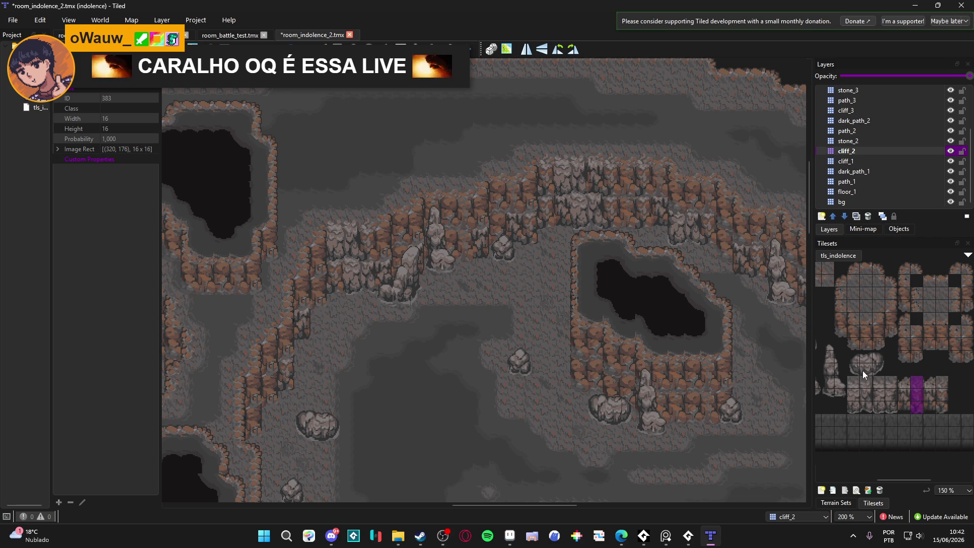
{"action": "left_click_drag", "start_coordinate": [548, 337], "coordinate": [527, 327]}
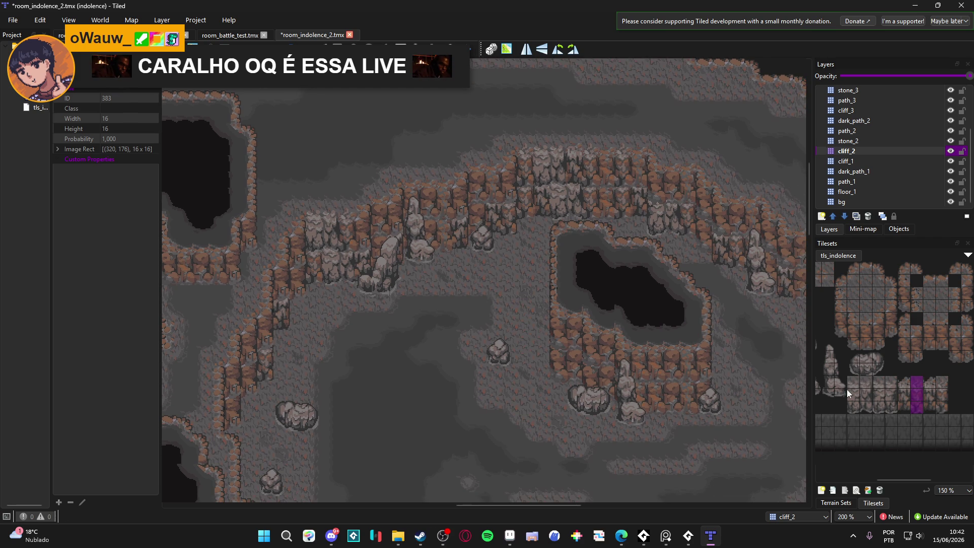
{"action": "left_click", "coordinate": [905, 397]}
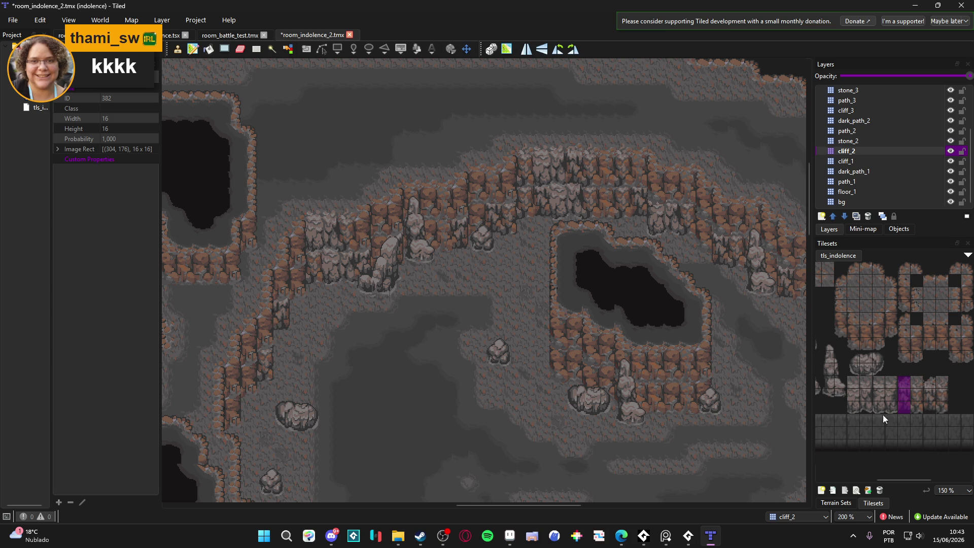
{"action": "mouse_move", "coordinate": [918, 377]}
{"action": "left_mouse_down"}
{"action": "mouse_move", "coordinate": [905, 409]}
{"action": "mouse_move", "coordinate": [934, 399]}
{"action": "left_mouse_up"}
{"action": "left_click", "coordinate": [933, 379]}
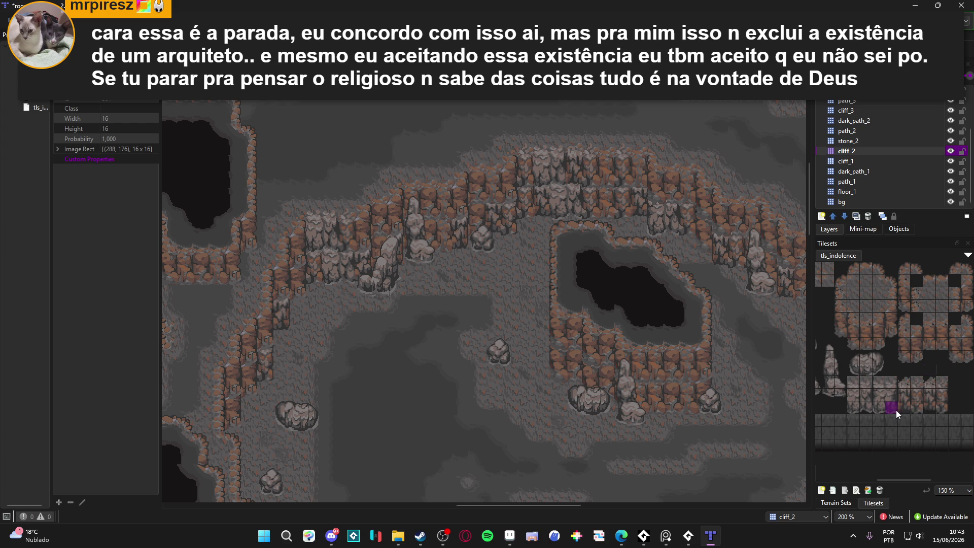
- Stamp a three-tile cliff column on cliff_2, then switch to the column starting at tile 316
{"action": "left_click_drag", "start_coordinate": [893, 410], "coordinate": [894, 383]}
{"action": "left_click", "coordinate": [456, 202]}
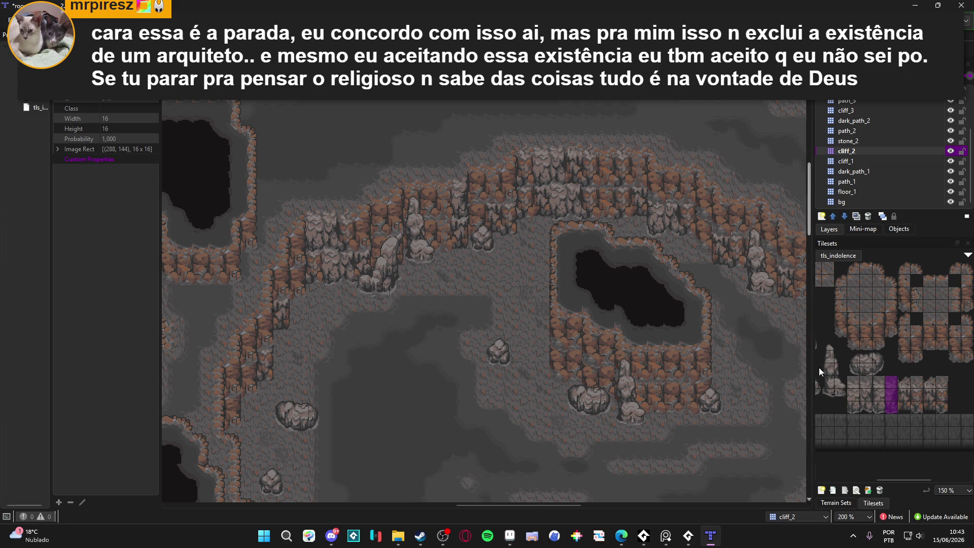
{"action": "left_click_drag", "start_coordinate": [864, 404], "coordinate": [863, 381]}
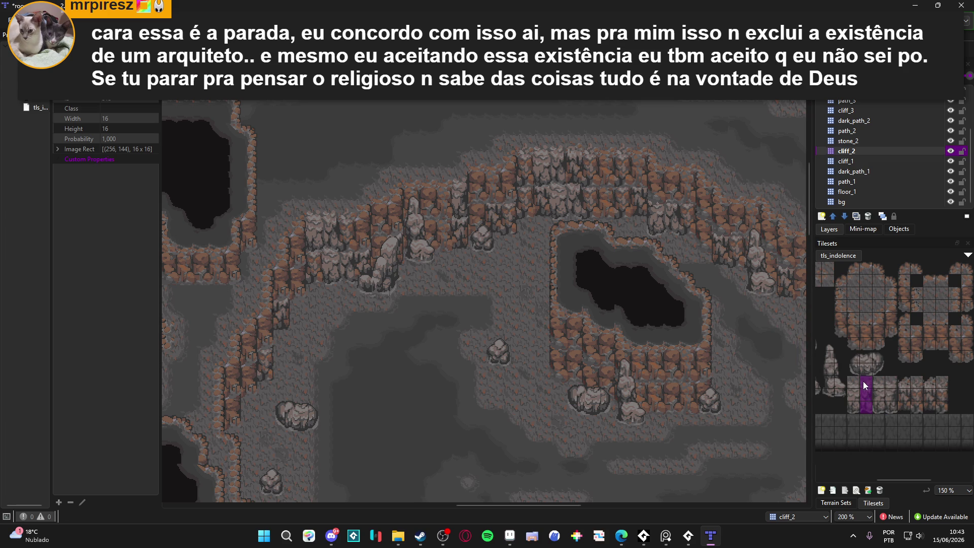
{"action": "left_click_drag", "start_coordinate": [907, 410], "coordinate": [905, 381]}
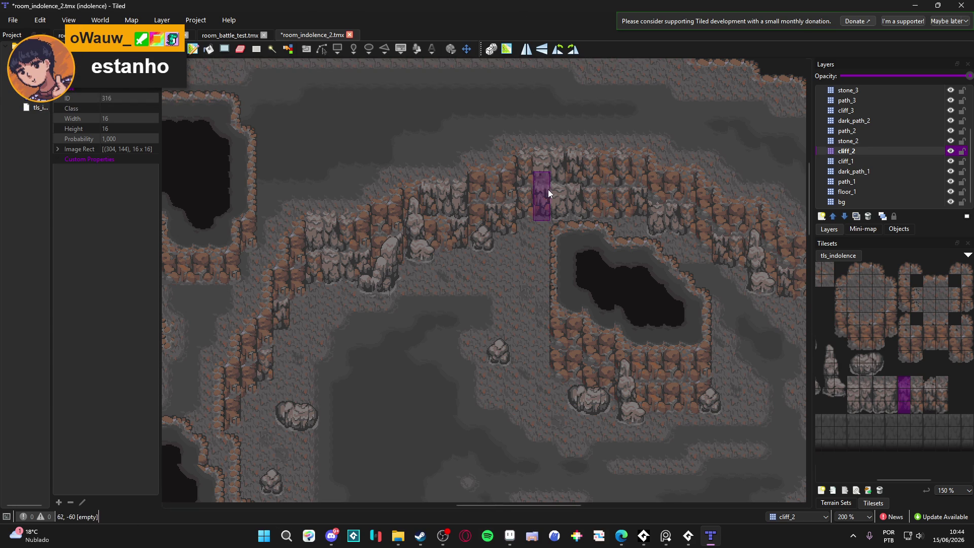
- Bring the central pit into view and toggle cliff_2 visibility to compare the new walls
{"action": "mouse_move", "coordinate": [586, 251]}
{"action": "left_mouse_down"}
{"action": "mouse_move", "coordinate": [500, 264]}
{"action": "mouse_move", "coordinate": [562, 287]}
{"action": "left_mouse_up"}
{"action": "scroll", "coordinate": [527, 278], "scroll_direction": "down", "scroll_amount": 3}
{"action": "scroll", "coordinate": [562, 287], "scroll_direction": "down", "scroll_amount": 1}
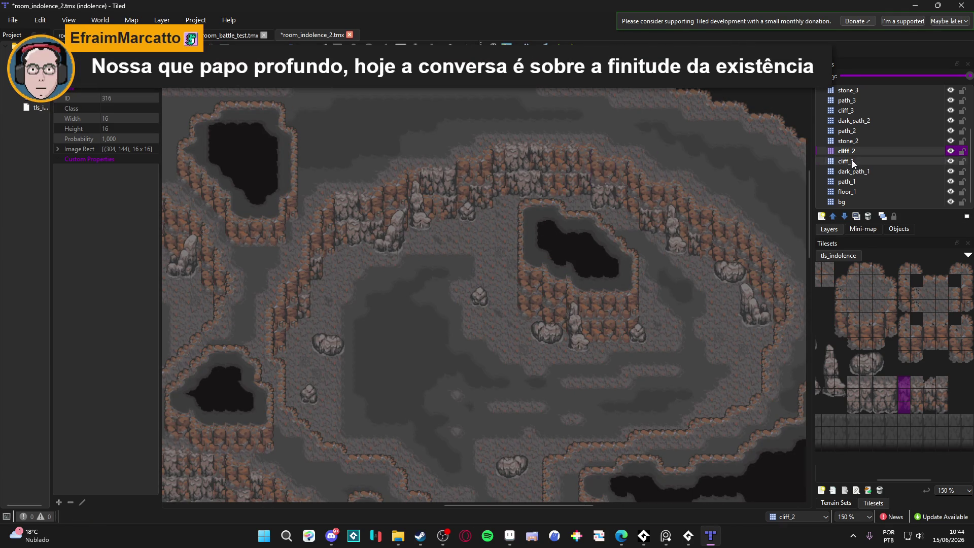
{"action": "double_click", "coordinate": [950, 151]}
{"action": "left_click", "coordinate": [900, 151]}
{"action": "left_click", "coordinate": [950, 152]}
{"action": "left_click", "coordinate": [949, 151]}
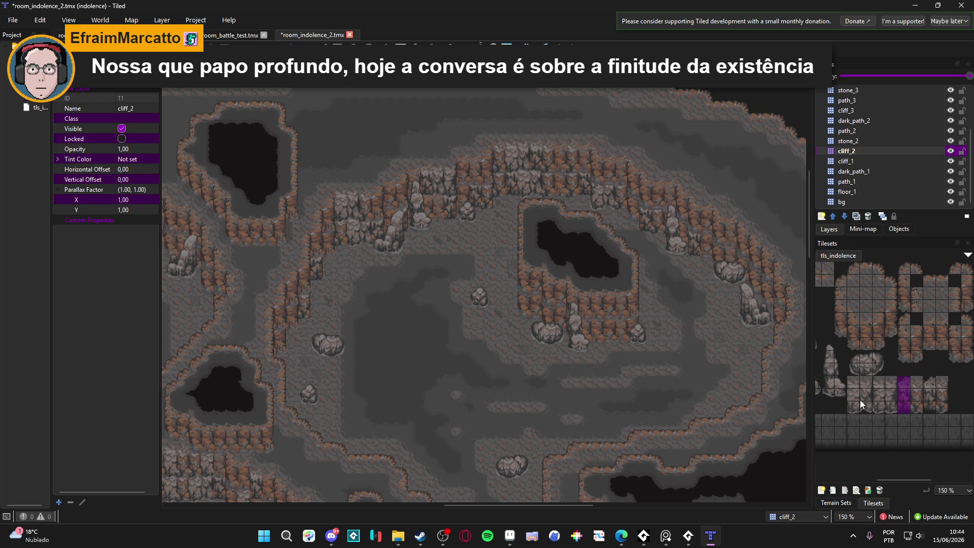
- Pick the three-tile cliff column at 304,176 as the brush and save room_indolence_2.tmx
{"action": "left_click", "coordinate": [874, 381]}
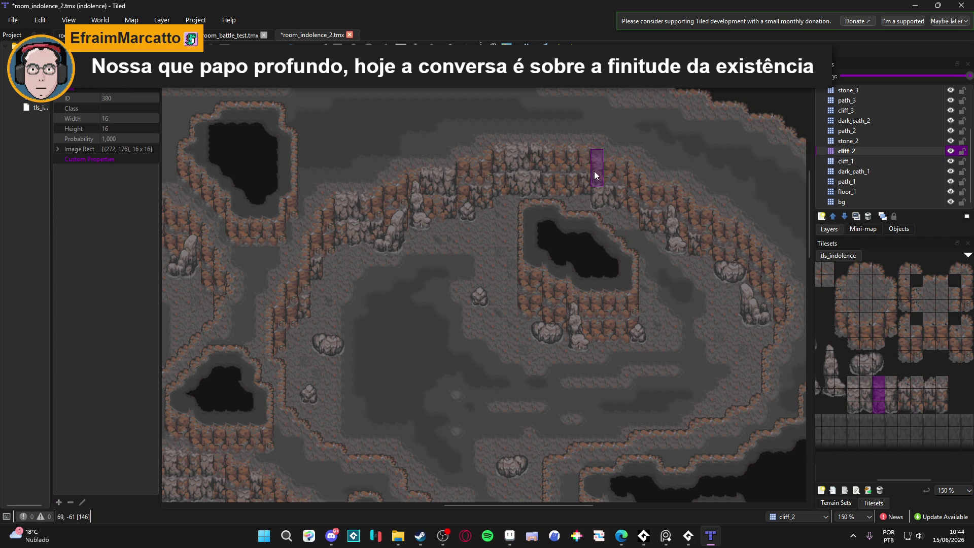
{"action": "left_click", "coordinate": [864, 401]}
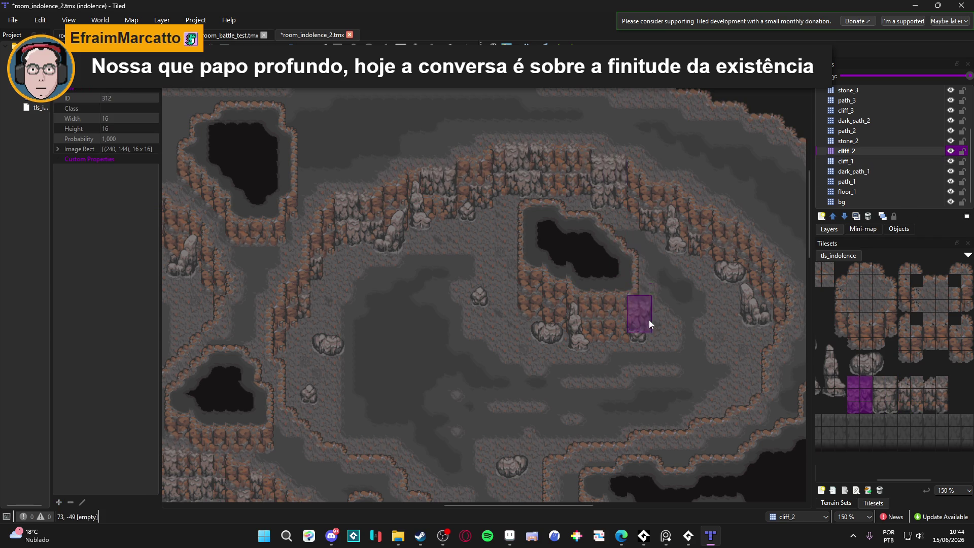
{"action": "left_click", "coordinate": [906, 407]}
{"action": "left_click_drag", "start_coordinate": [904, 381], "coordinate": [904, 406]}
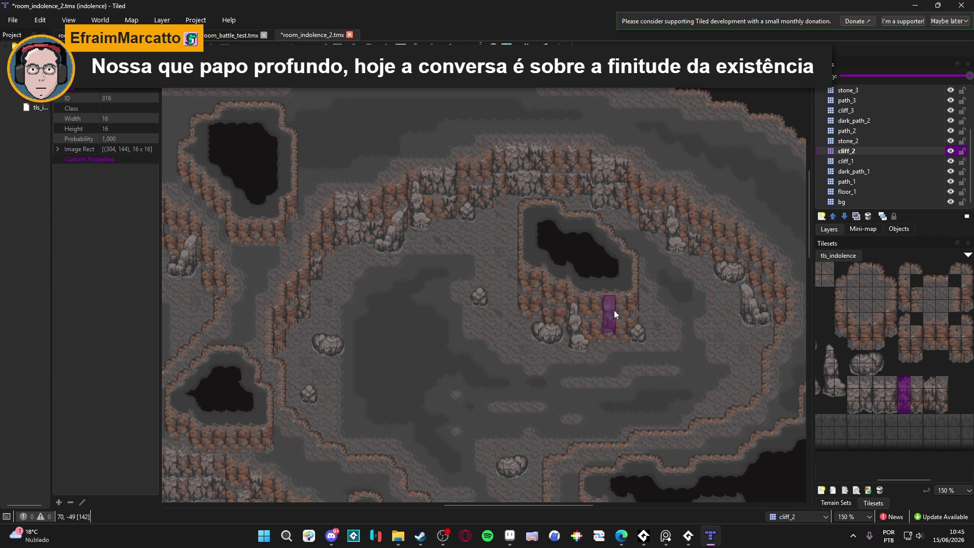
{"action": "scroll", "coordinate": [619, 274], "scroll_direction": "up", "scroll_amount": 1}
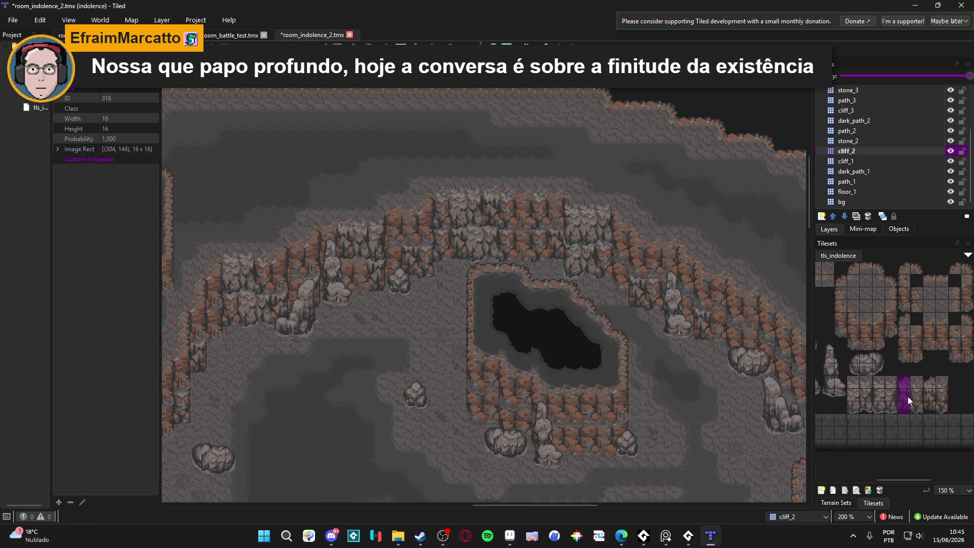
{"action": "left_click_drag", "start_coordinate": [915, 393], "coordinate": [916, 407]}
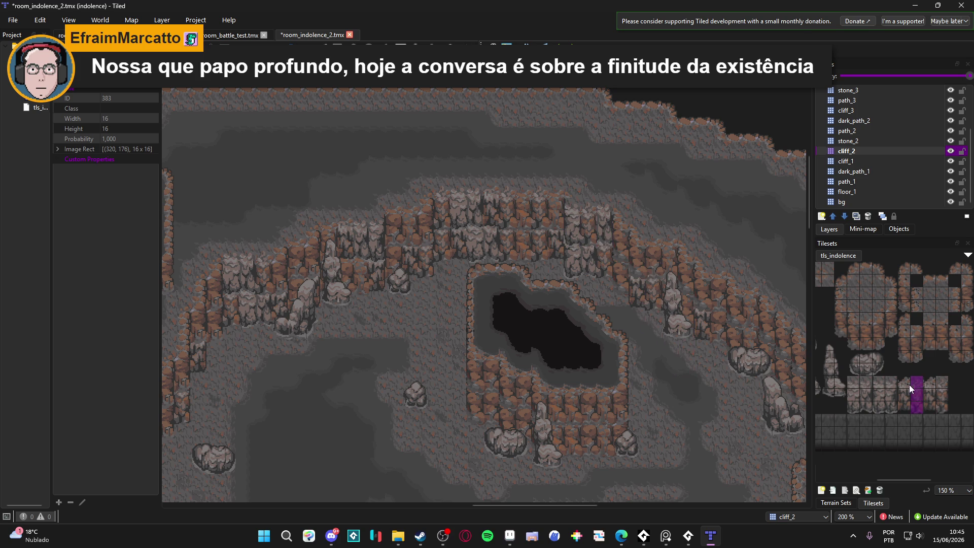
{"action": "left_click_drag", "start_coordinate": [900, 383], "coordinate": [903, 403]}
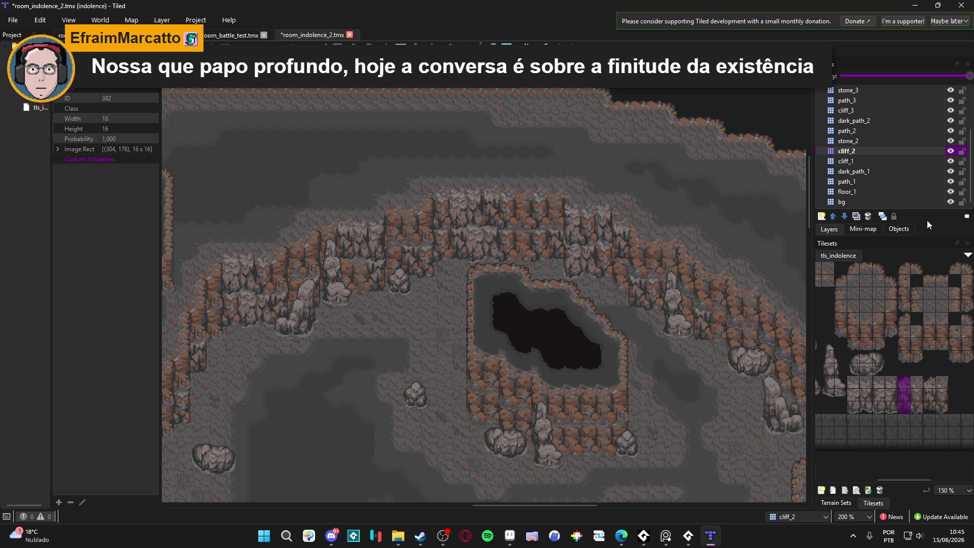
{"action": "left_click_drag", "start_coordinate": [637, 254], "coordinate": [639, 274]}
{"action": "key", "text": "ctrl+s"}
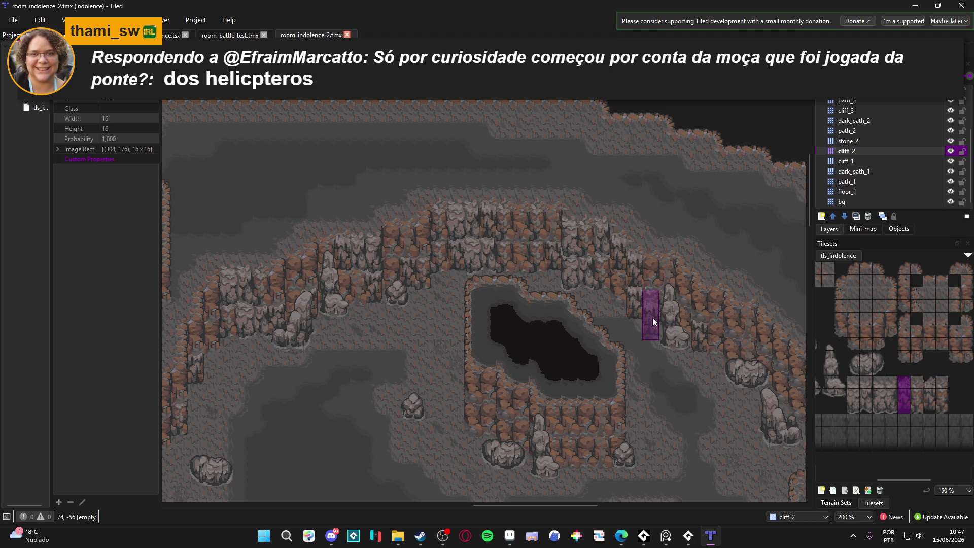
{"action": "scroll", "coordinate": [652, 317], "scroll_direction": "down", "scroll_amount": 1}
{"action": "scroll", "coordinate": [652, 318], "scroll_direction": "right", "scroll_amount": 2}
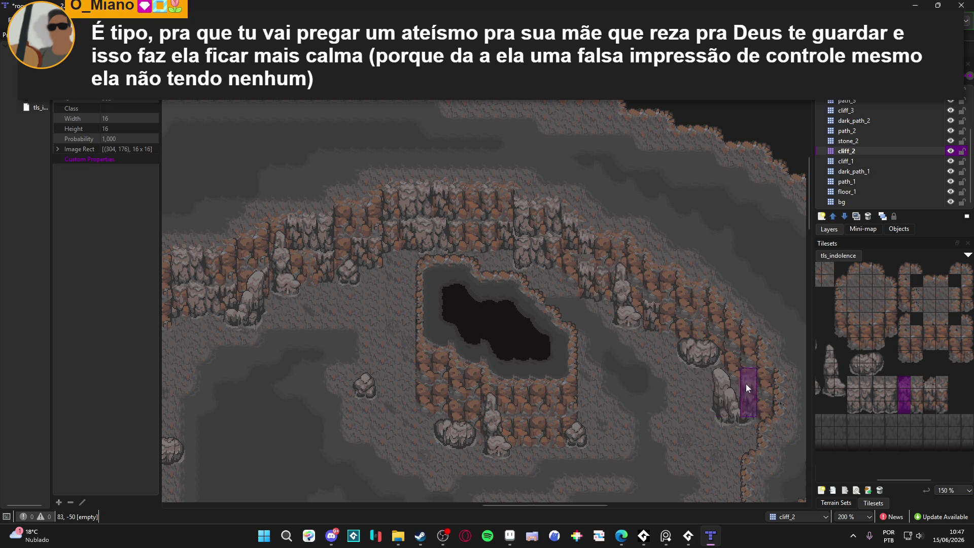
- Make cliff_1 the active layer and load single cliff tile 348 (288,160) as the brush
{"action": "left_click", "coordinate": [866, 162]}
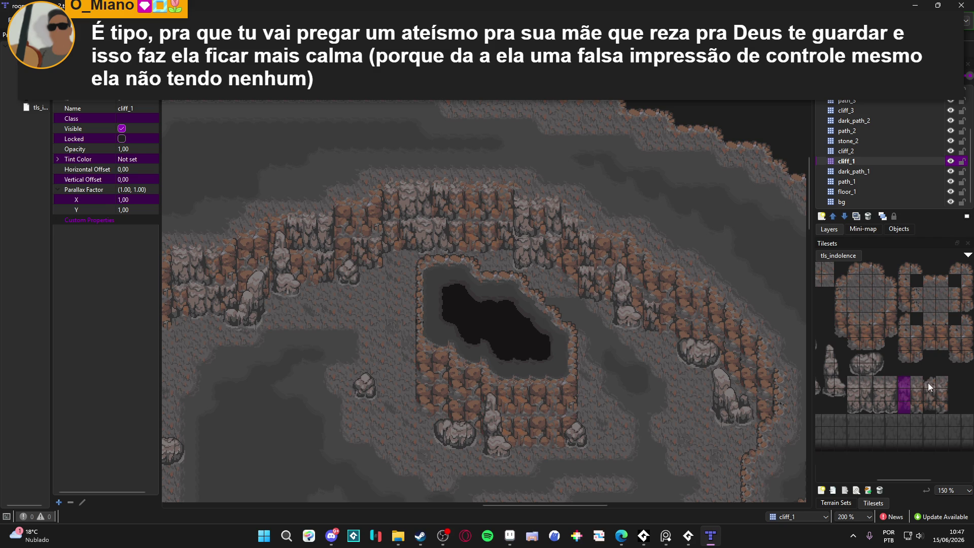
{"action": "left_click_drag", "start_coordinate": [927, 382], "coordinate": [929, 410]}
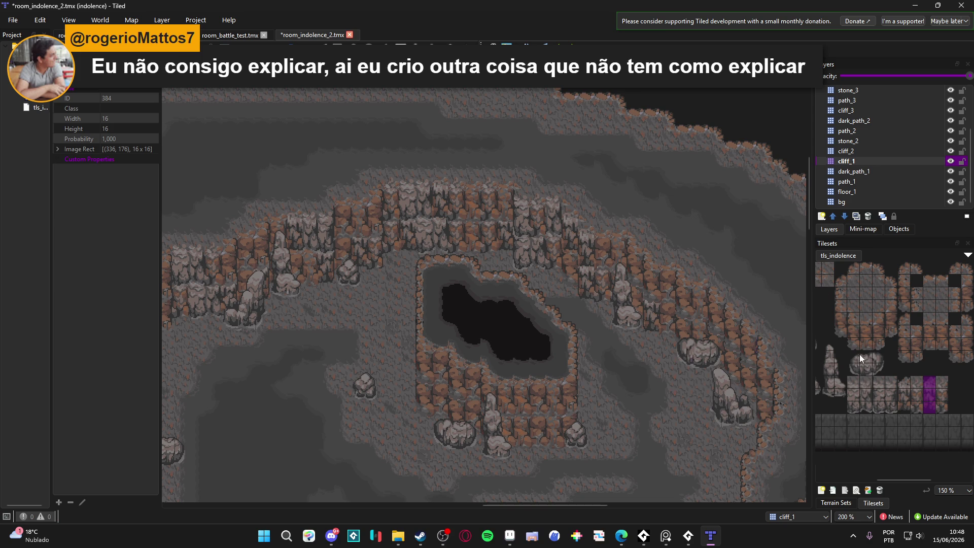
{"action": "left_click", "coordinate": [890, 393]}
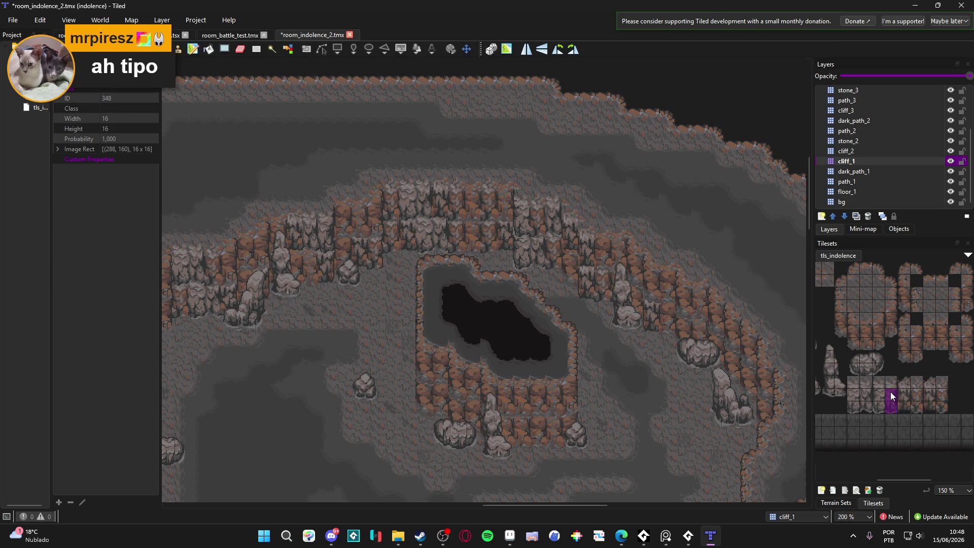
- Toggle cliff_1 visibility to compare, then select the three-tile cliff column starting at tile 318
{"action": "double_click", "coordinate": [950, 161]}
{"action": "left_click_drag", "start_coordinate": [889, 388], "coordinate": [891, 410]}
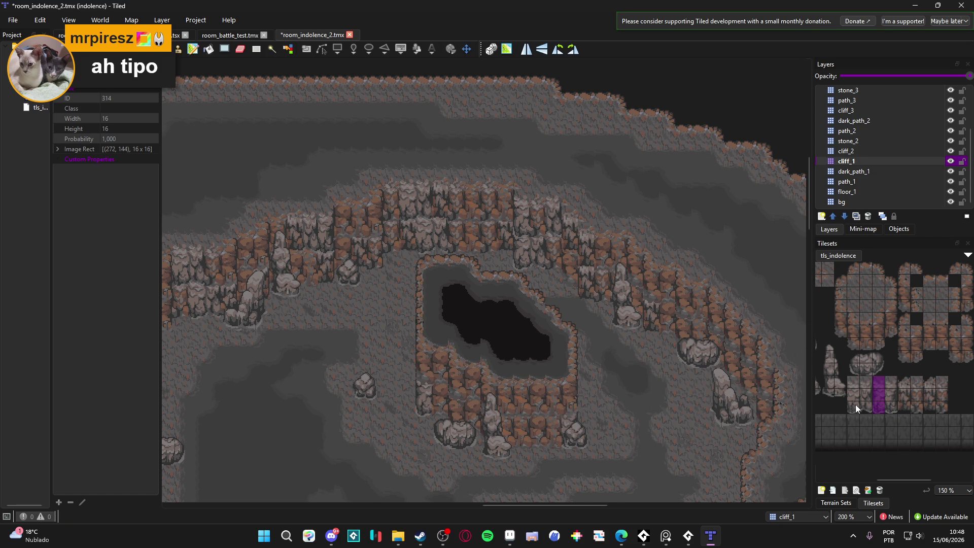
{"action": "left_click_drag", "start_coordinate": [867, 407], "coordinate": [865, 384]}
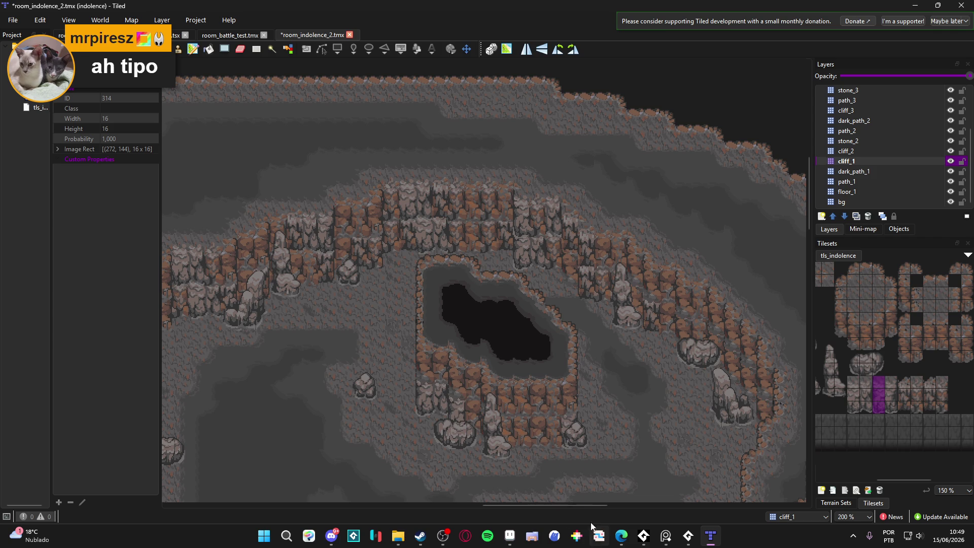
{"action": "left_click_drag", "start_coordinate": [906, 409], "coordinate": [902, 385]}
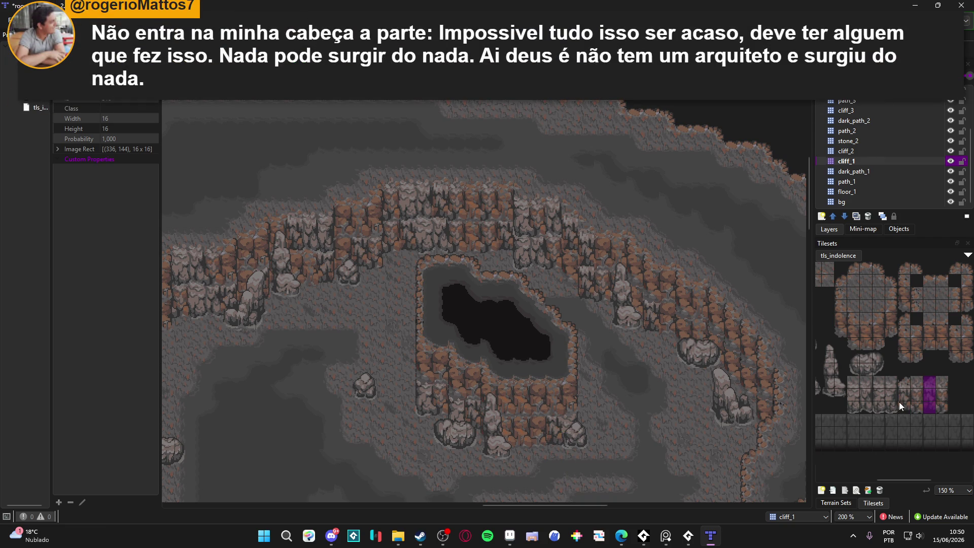
{"action": "mouse_move", "coordinate": [902, 404]}
{"action": "left_mouse_down"}
{"action": "mouse_move", "coordinate": [893, 375]}
{"action": "mouse_move", "coordinate": [908, 378]}
{"action": "left_mouse_up"}
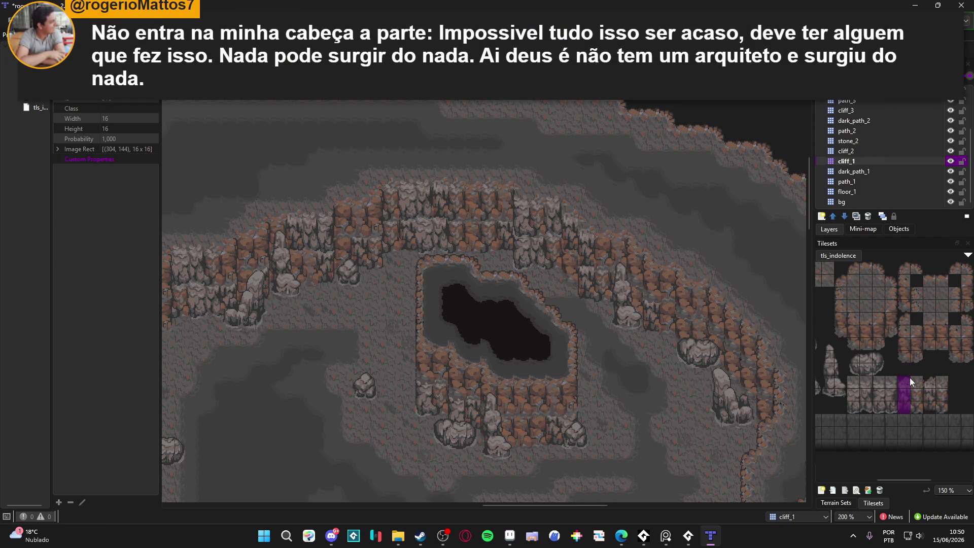
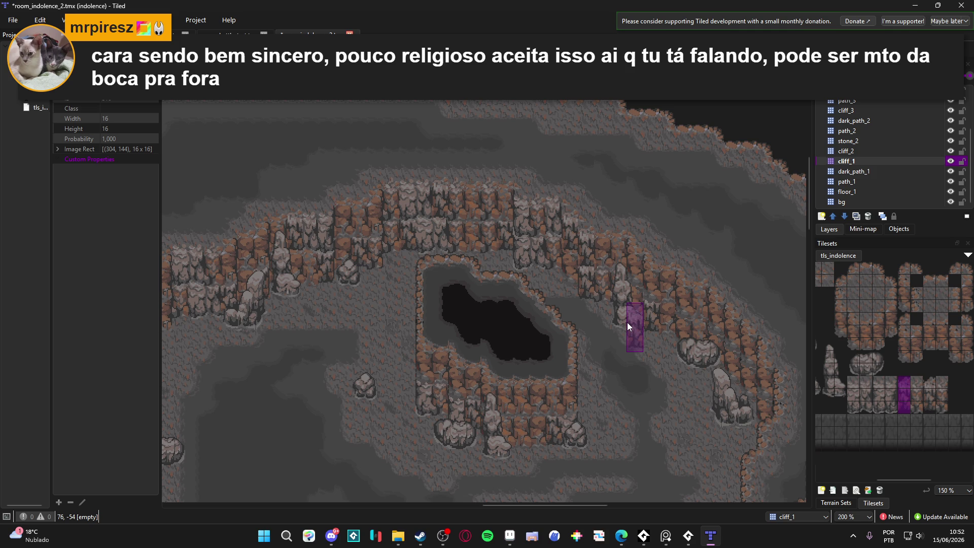
- Switch between cliff_1 and cliff_2 trying cliff brushes, ending on cliff_2 with a 2x3 cliff block
{"action": "left_click", "coordinate": [876, 402]}
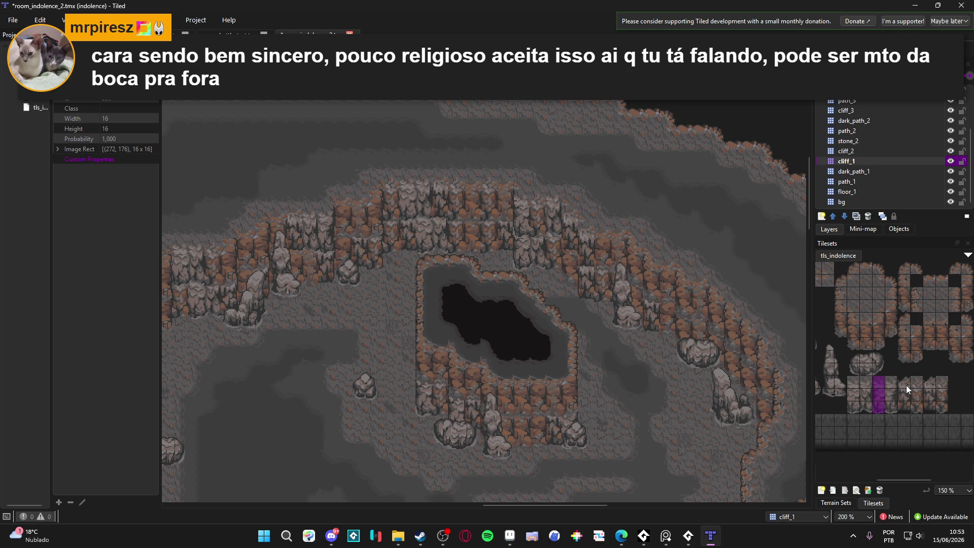
{"action": "left_click", "coordinate": [872, 149]}
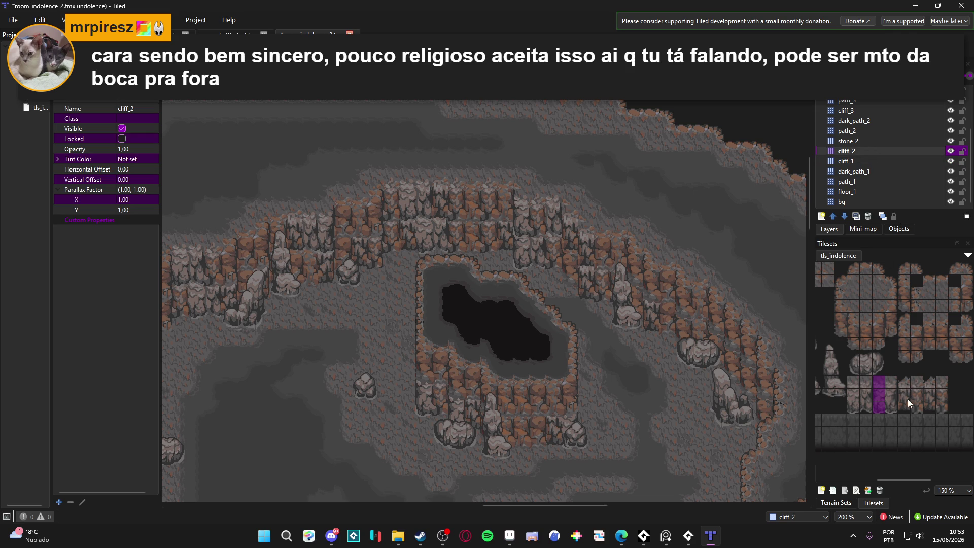
{"action": "left_click_drag", "start_coordinate": [917, 384], "coordinate": [915, 412]}
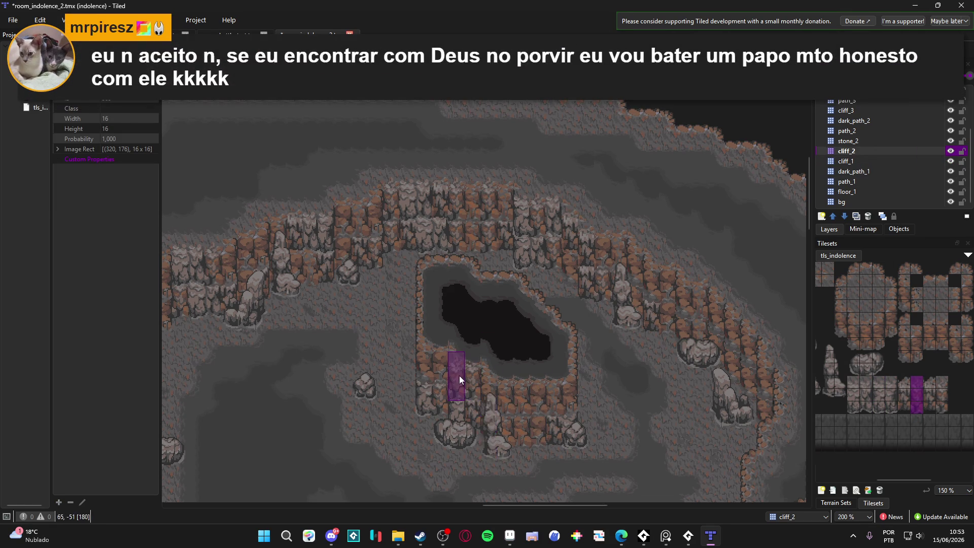
{"action": "left_click_drag", "start_coordinate": [905, 403], "coordinate": [905, 410]}
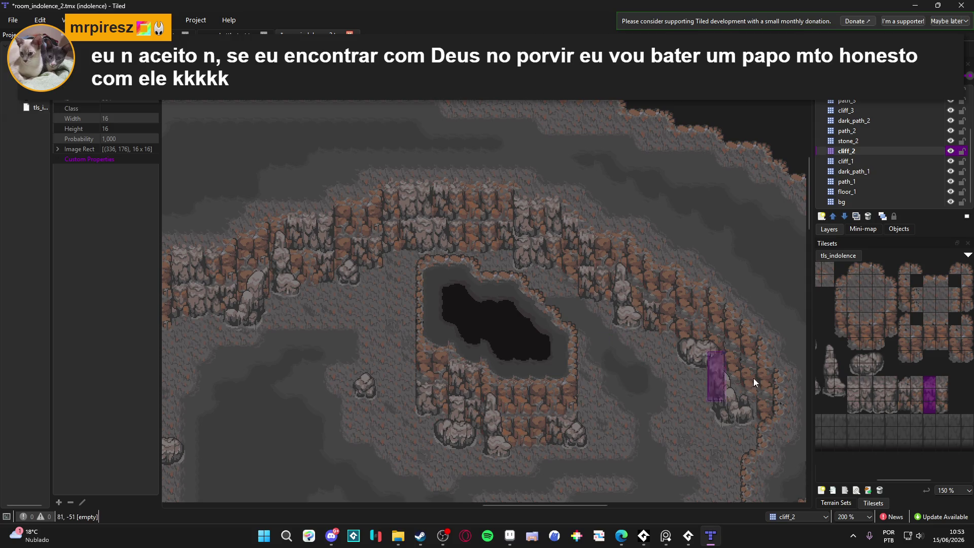
{"action": "left_click_drag", "start_coordinate": [882, 406], "coordinate": [881, 393]}
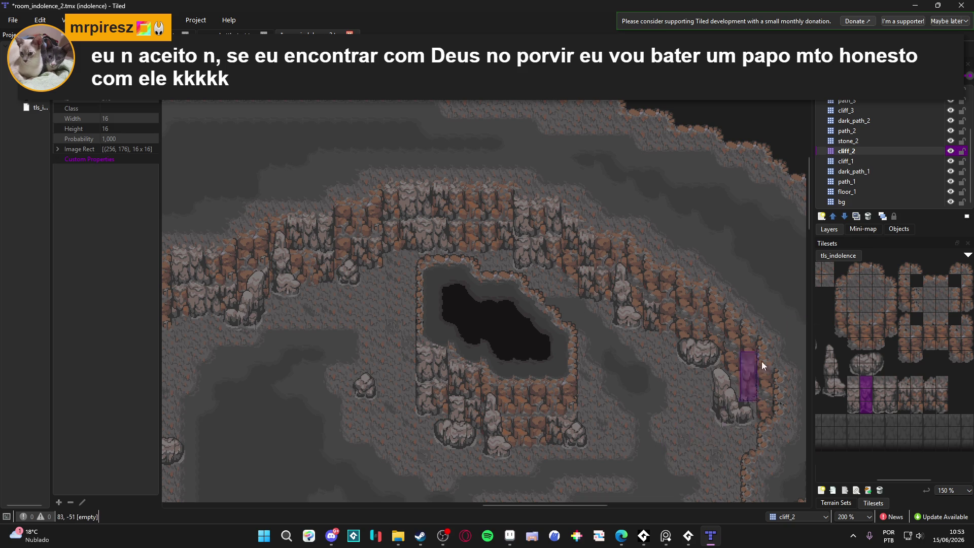
{"action": "left_click", "coordinate": [874, 161]}
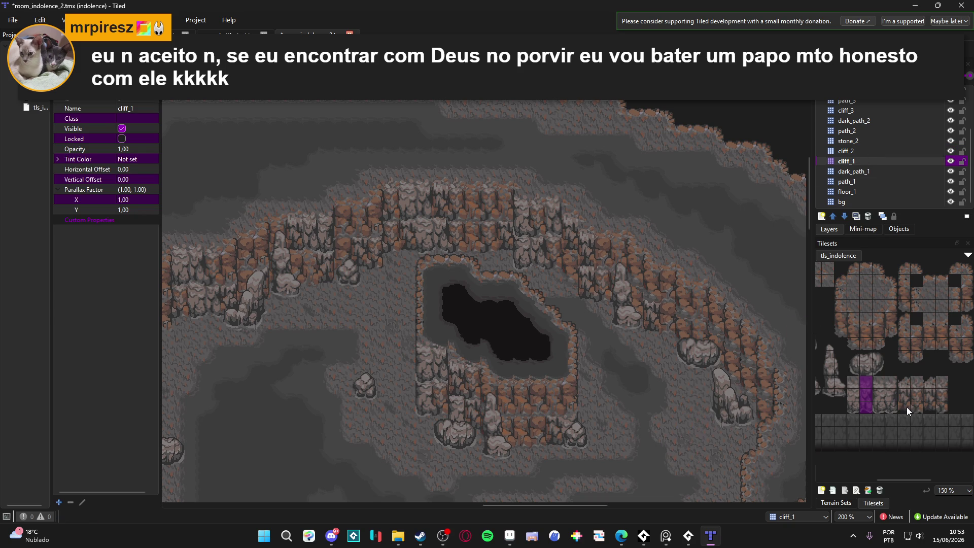
{"action": "left_click_drag", "start_coordinate": [907, 406], "coordinate": [900, 382]}
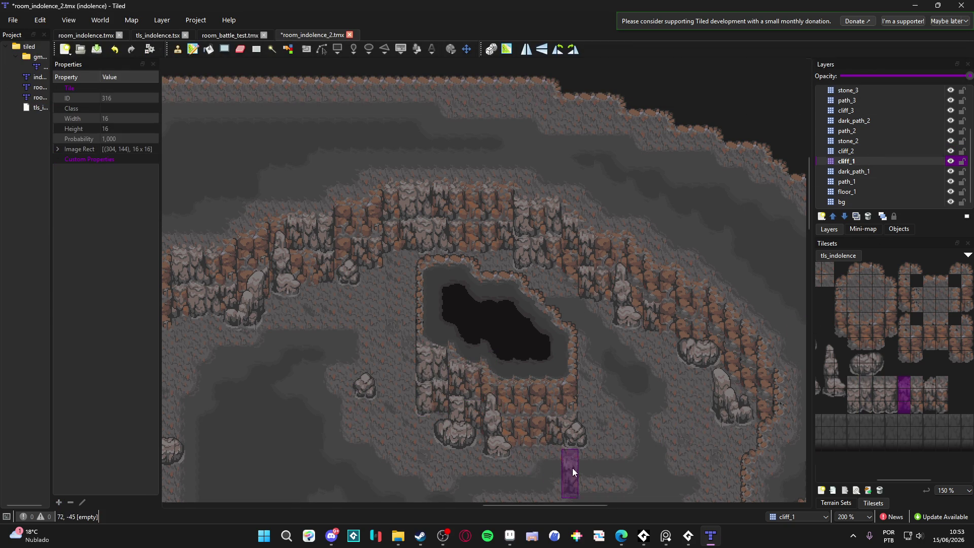
{"action": "left_click", "coordinate": [891, 406]}
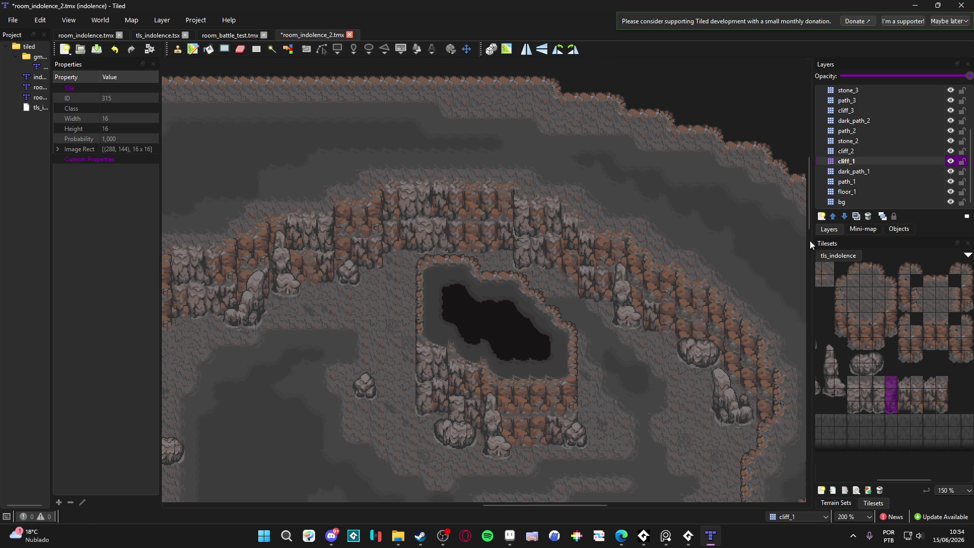
{"action": "left_click", "coordinate": [915, 151]}
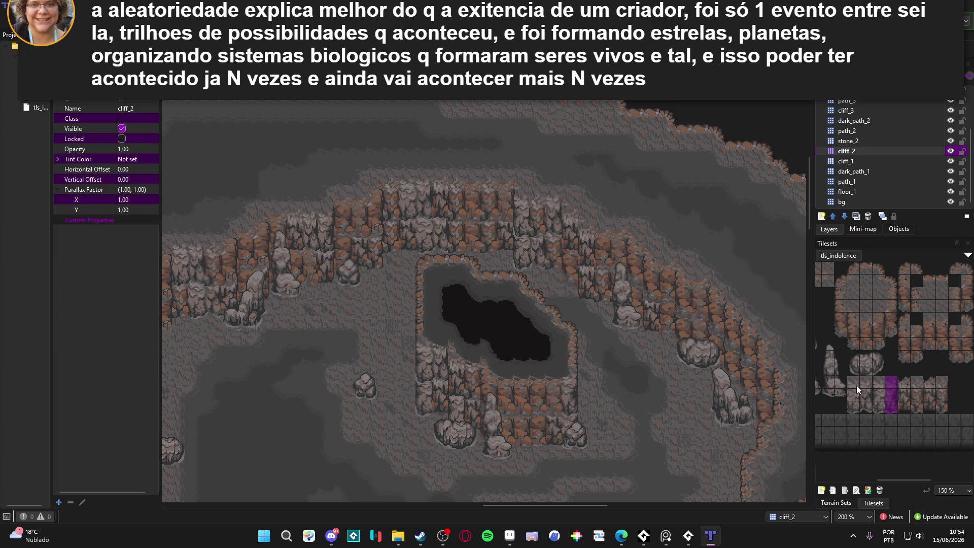
{"action": "left_click_drag", "start_coordinate": [862, 387], "coordinate": [869, 394]}
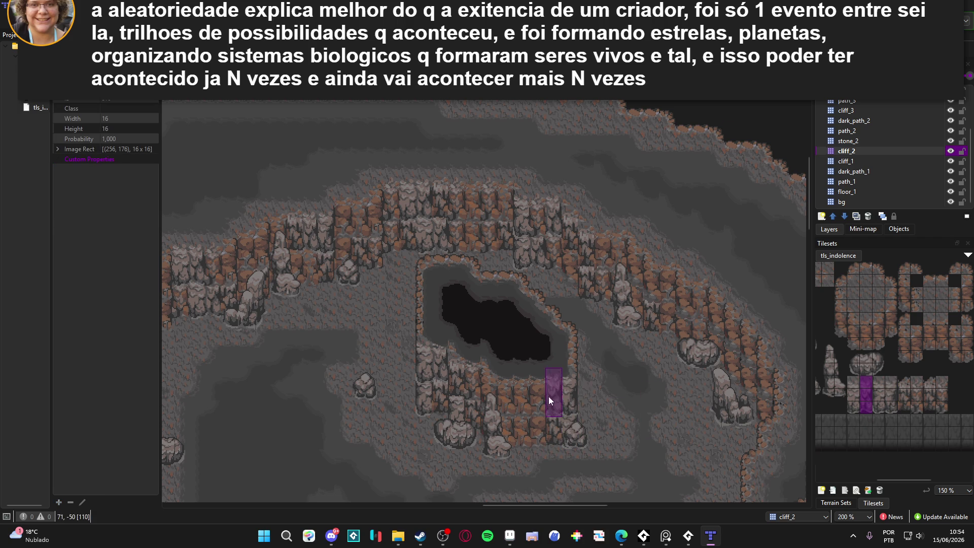
{"action": "left_click", "coordinate": [902, 408]}
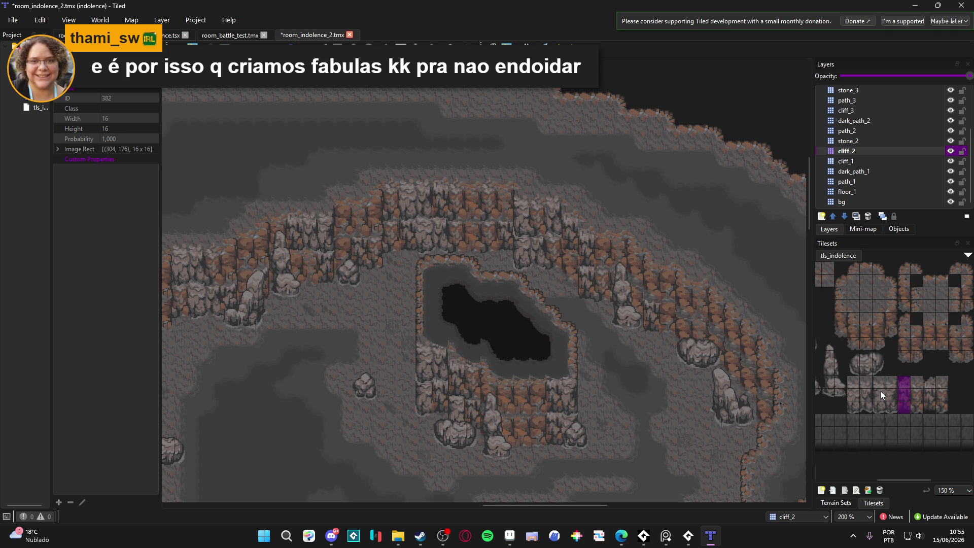
{"action": "left_click_drag", "start_coordinate": [856, 386], "coordinate": [867, 407]}
- Stamp the 2x3 cliff block beside the pit's lower cliff and pick the next three-tile cliff column
{"action": "left_click_drag", "start_coordinate": [555, 396], "coordinate": [519, 396]}
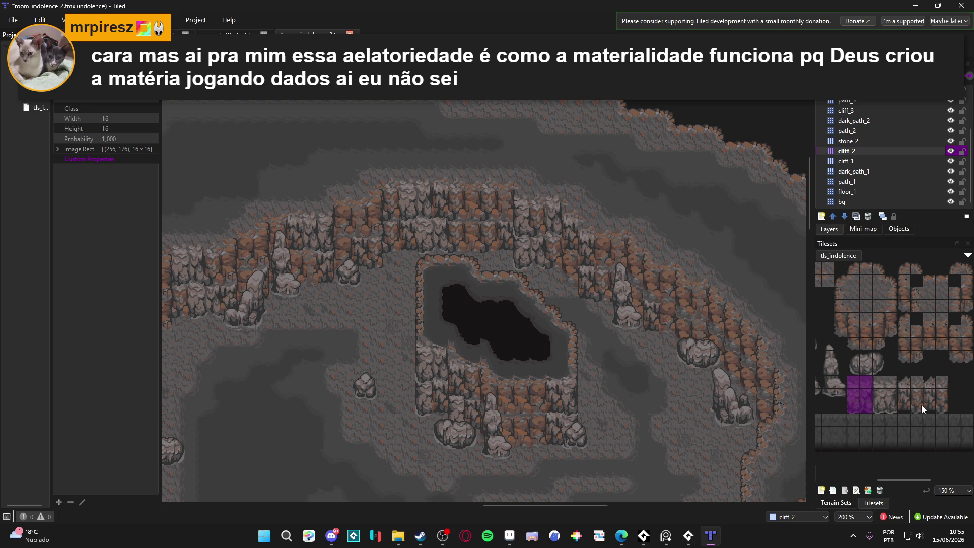
{"action": "left_click_drag", "start_coordinate": [899, 406], "coordinate": [899, 385]}
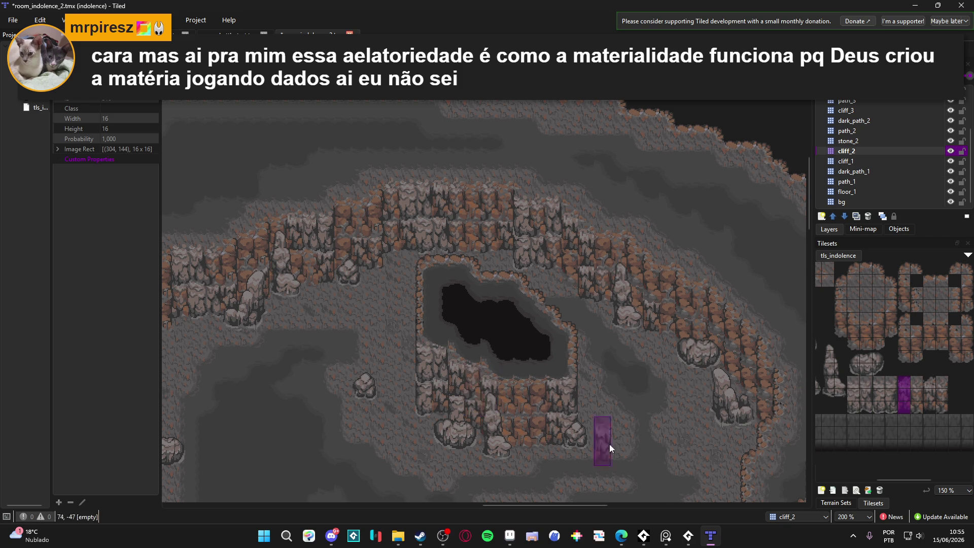
{"action": "left_click_drag", "start_coordinate": [912, 406], "coordinate": [909, 382]}
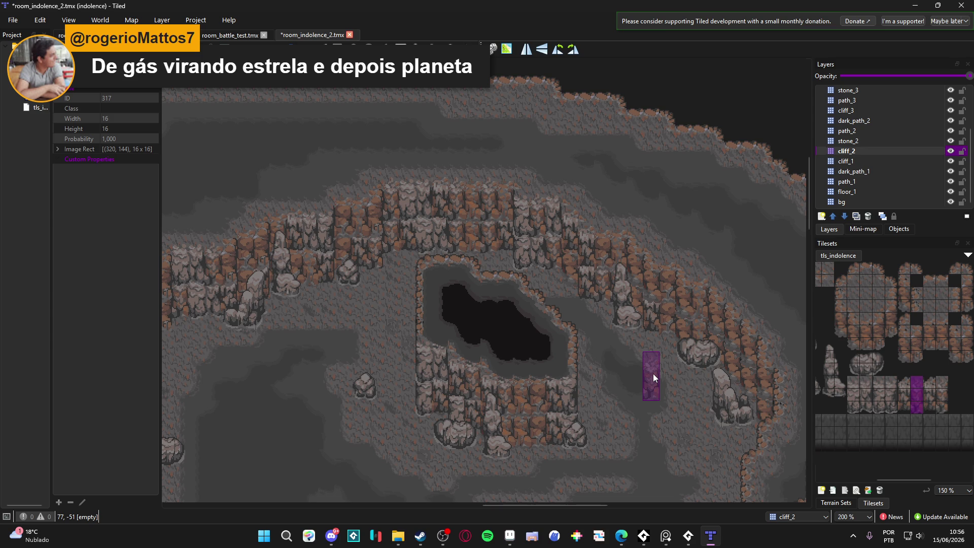
{"action": "scroll", "coordinate": [609, 366], "scroll_direction": "down", "scroll_amount": 2}
{"action": "scroll", "coordinate": [608, 365], "scroll_direction": "left", "scroll_amount": 2}
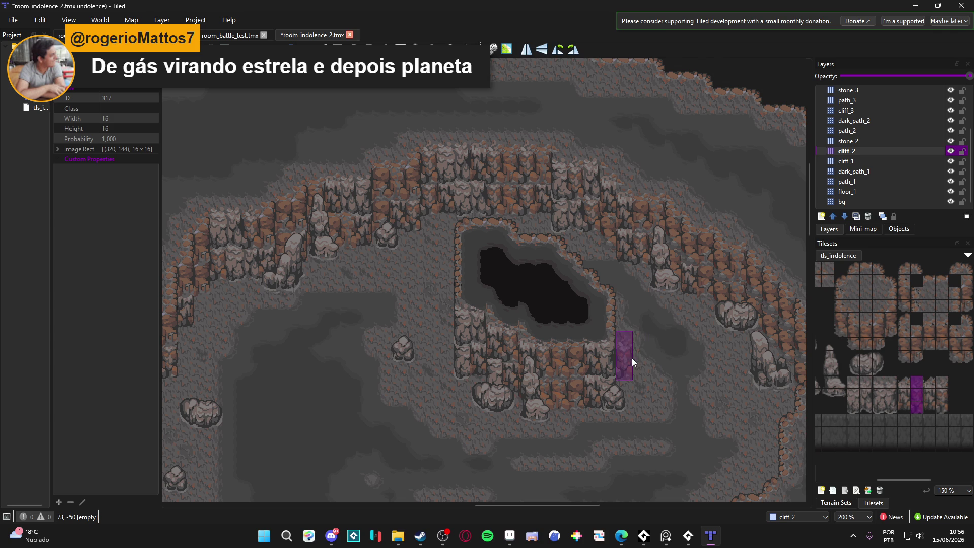
{"action": "scroll", "coordinate": [663, 396], "scroll_direction": "down", "scroll_amount": 1}
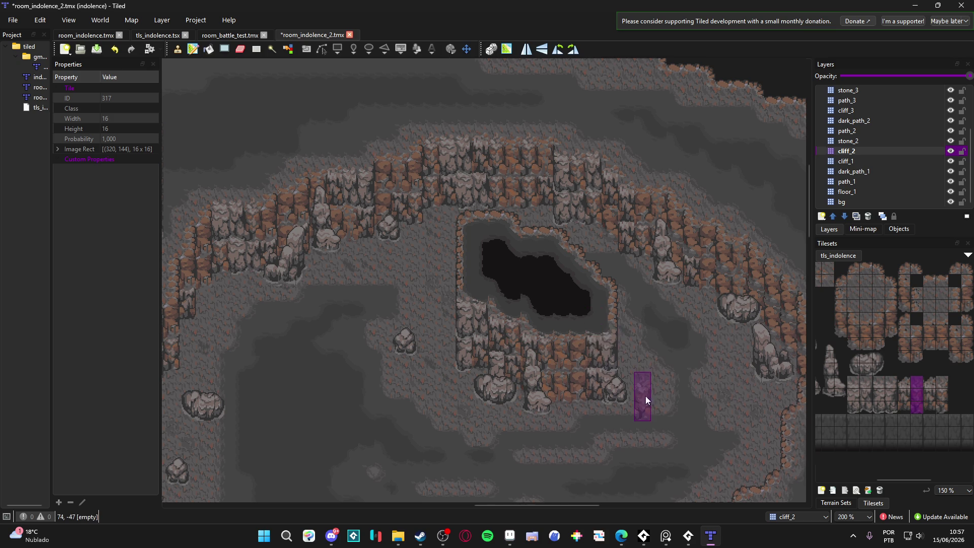
{"action": "scroll", "coordinate": [646, 395], "scroll_direction": "down", "scroll_amount": 1}
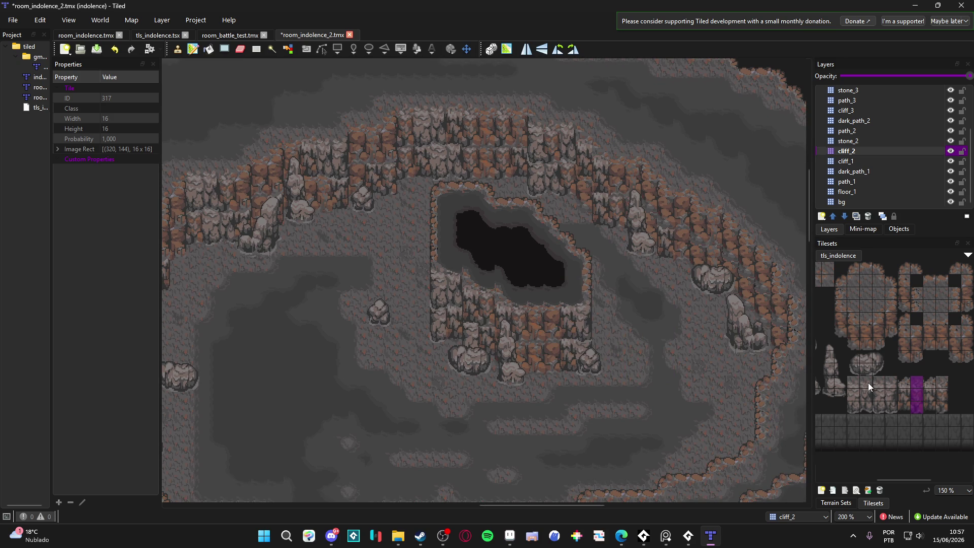
{"action": "left_click_drag", "start_coordinate": [868, 383], "coordinate": [856, 415]}
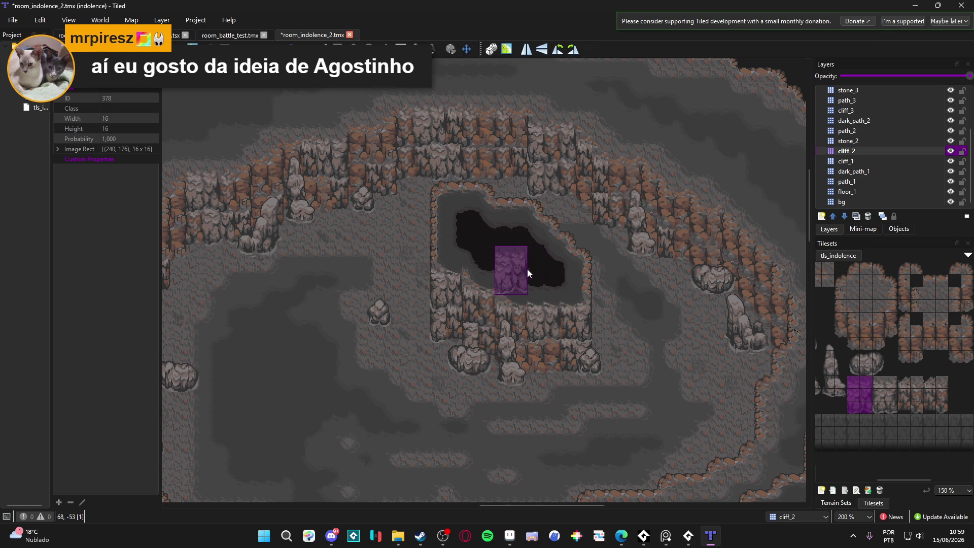
- Switch to the Eraser tool with E and make cliff_1 the active layer
{"action": "key", "text": "e"}
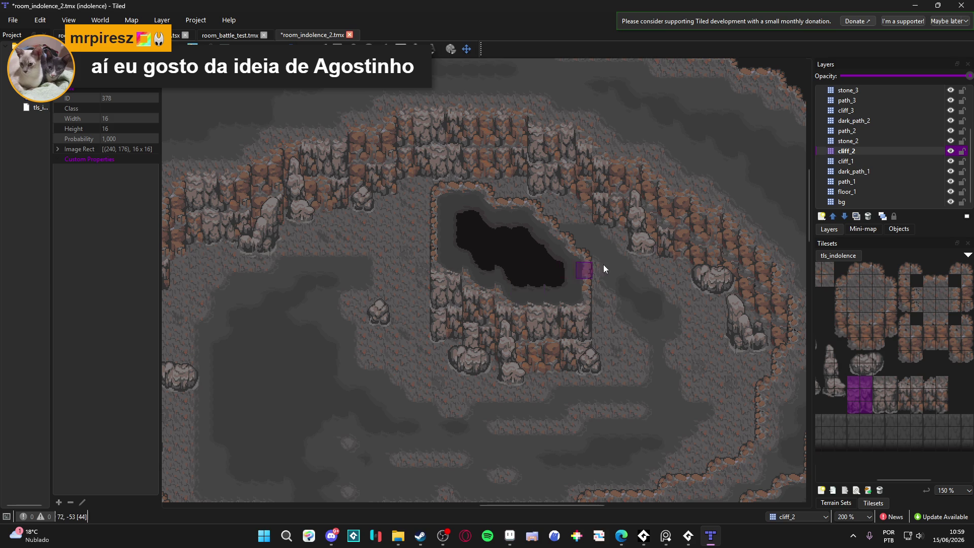
{"action": "scroll", "coordinate": [845, 356], "scroll_direction": "left", "scroll_amount": 3}
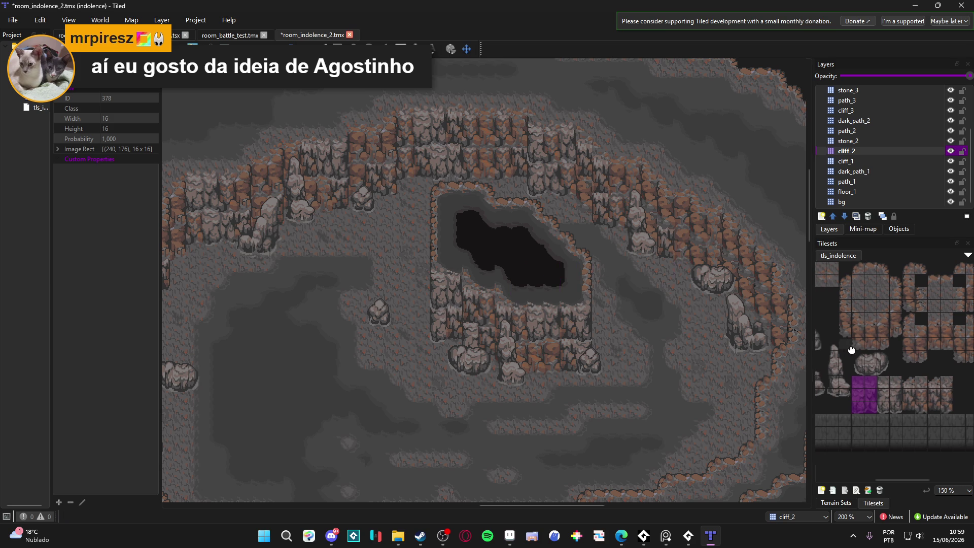
{"action": "scroll", "coordinate": [600, 364], "scroll_direction": "down", "scroll_amount": 2}
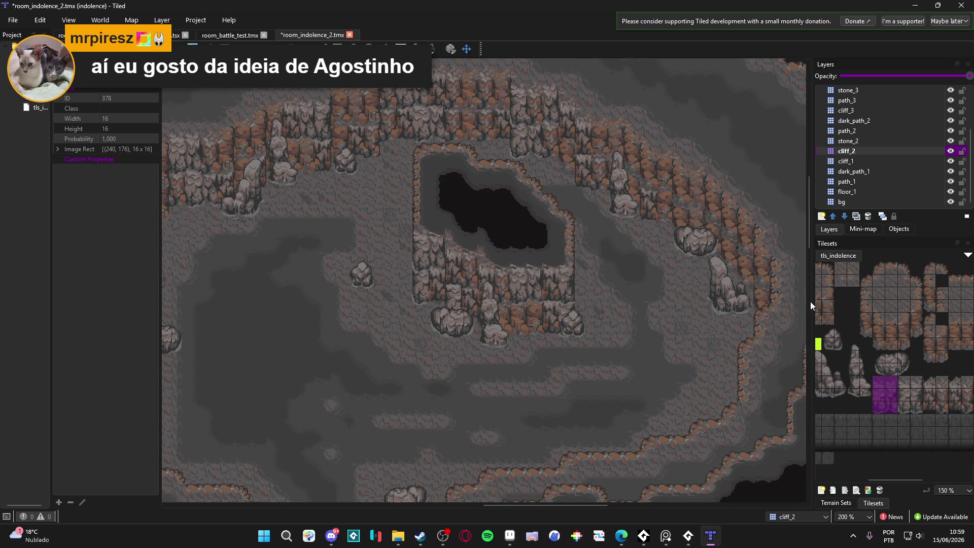
{"action": "left_click", "coordinate": [889, 161]}
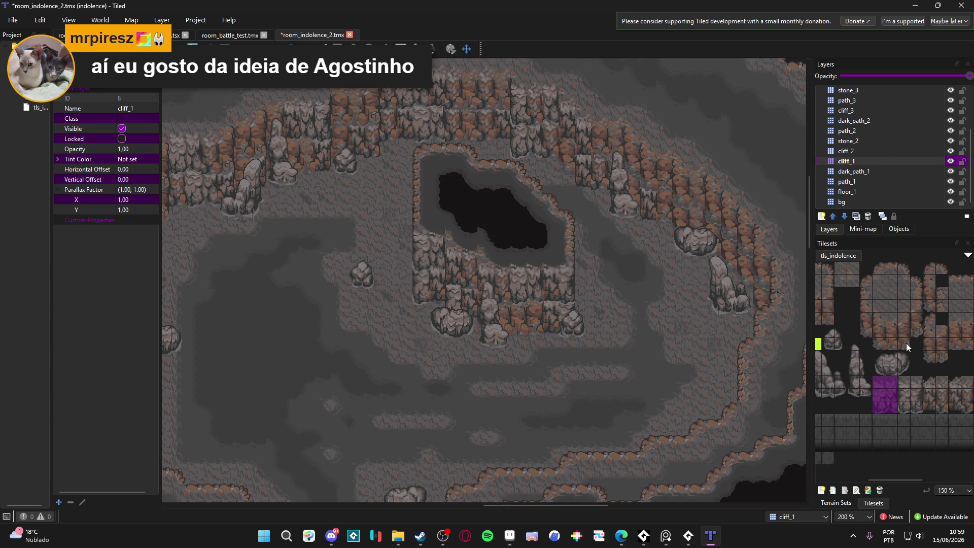
- Pick a three-tile cliff column from the tls_indolence tileset for cliff_1
{"action": "scroll", "coordinate": [872, 375], "scroll_direction": "right", "scroll_amount": 3}
{"action": "left_click_drag", "start_coordinate": [898, 381], "coordinate": [903, 407]}
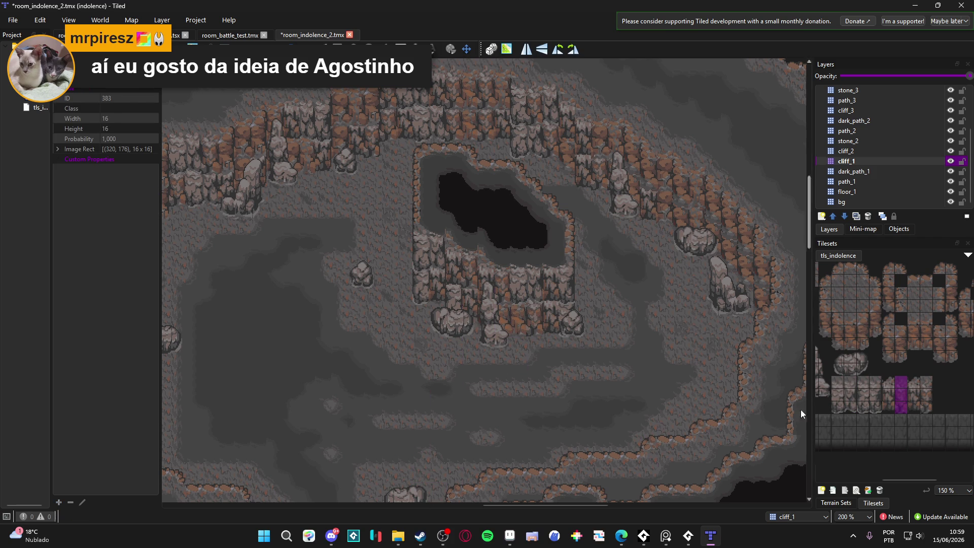
{"action": "scroll", "coordinate": [637, 404], "scroll_direction": "left", "scroll_amount": 5}
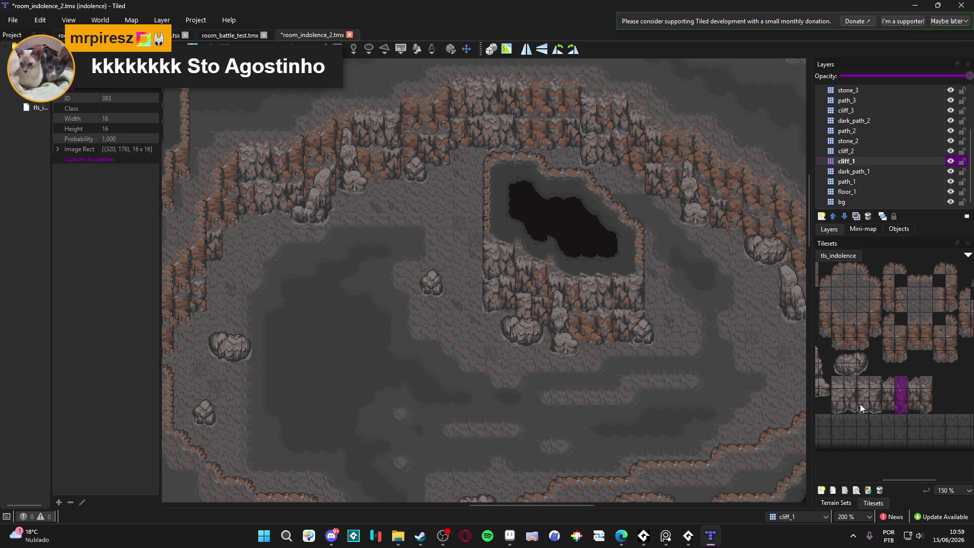
{"action": "left_click_drag", "start_coordinate": [861, 381], "coordinate": [860, 404]}
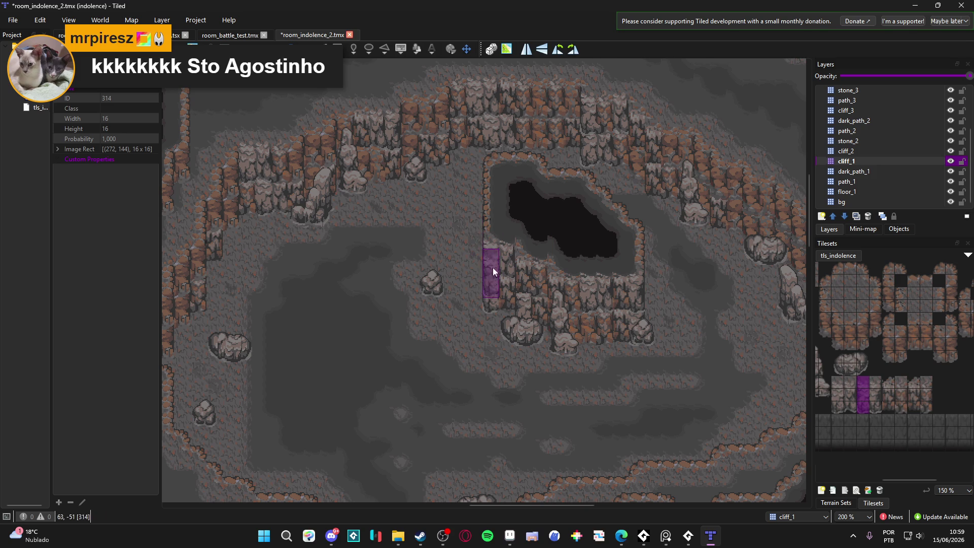
{"action": "scroll", "coordinate": [464, 287], "scroll_direction": "down", "scroll_amount": 1}
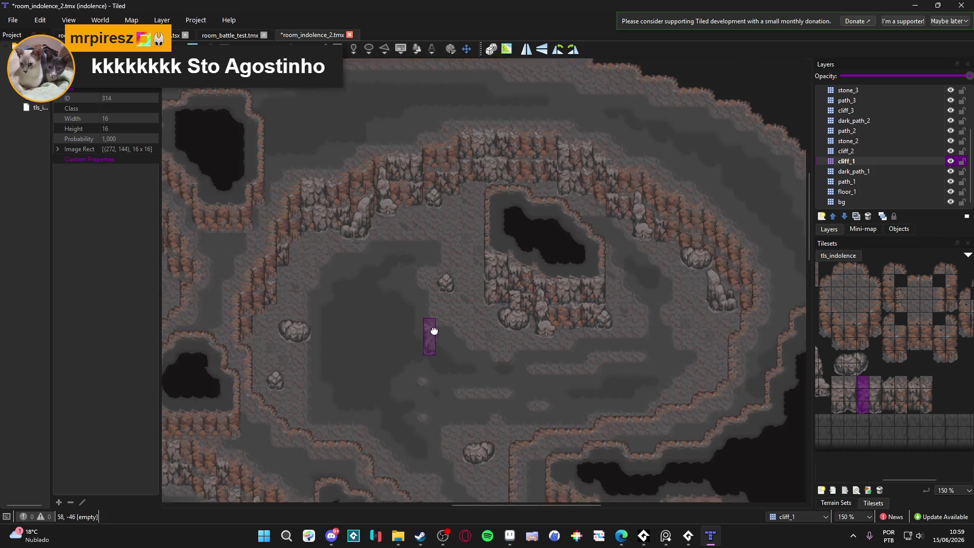
{"action": "scroll", "coordinate": [462, 281], "scroll_direction": "down", "scroll_amount": 4}
{"action": "scroll", "coordinate": [436, 111], "scroll_direction": "right", "scroll_amount": 2}
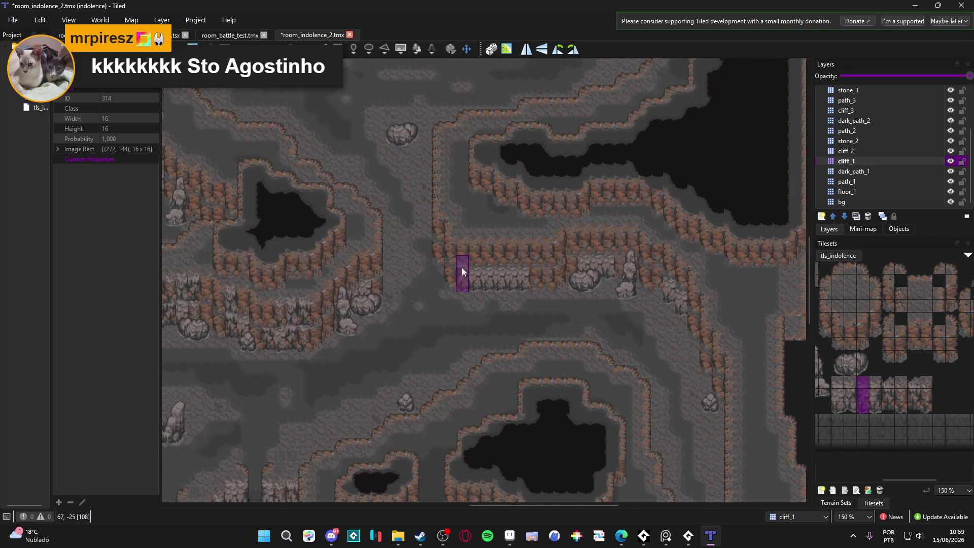
- Return to the cliff_2 layer and save room_indolence_2 with Ctrl+S
{"action": "left_click", "coordinate": [873, 153]}
{"action": "scroll", "coordinate": [611, 248], "scroll_direction": "right", "scroll_amount": 1}
{"action": "key", "text": "ctrl+s"}
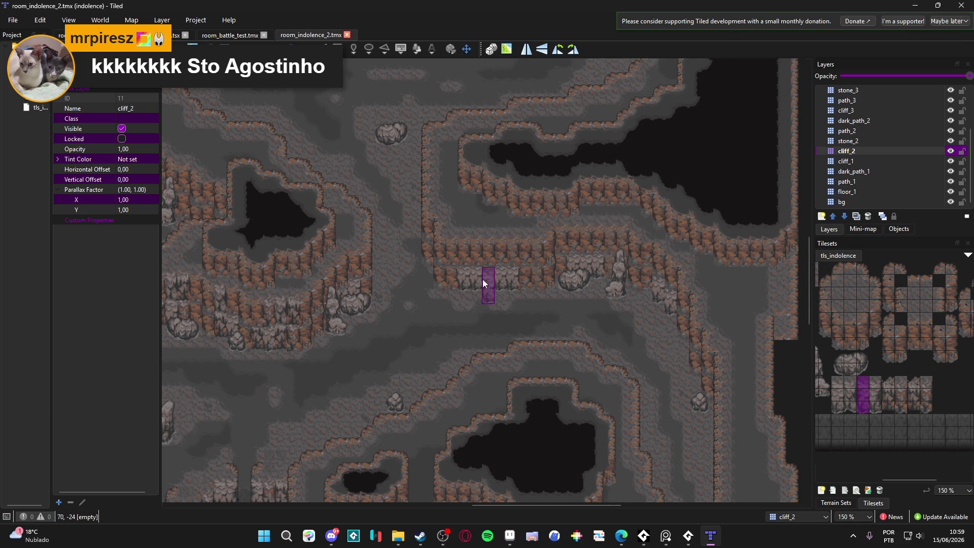
- Stamp a three-tile cliff column onto cliff_2 and pick the next cliff column
{"action": "scroll", "coordinate": [487, 264], "scroll_direction": "up", "scroll_amount": 1, "text": "ctrl"}
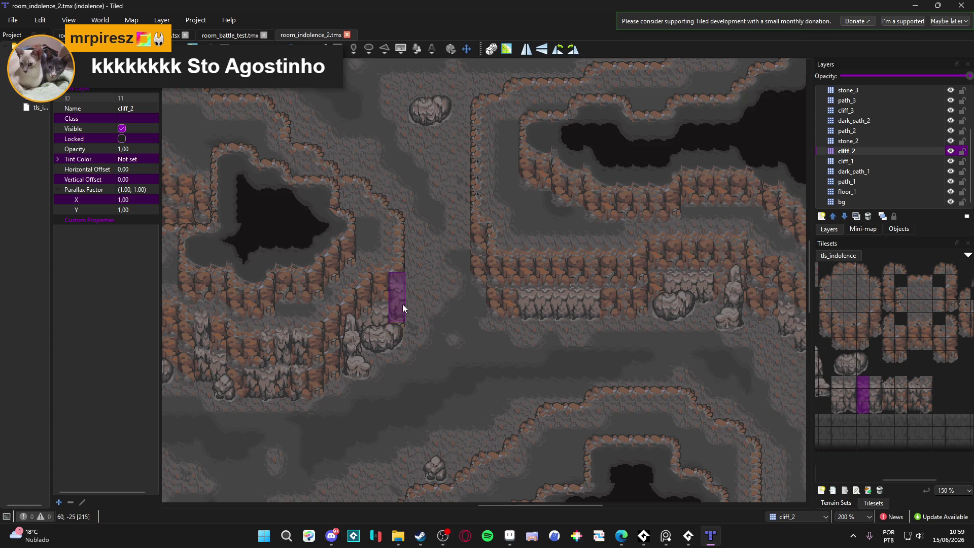
{"action": "scroll", "coordinate": [400, 305], "scroll_direction": "left", "scroll_amount": 5}
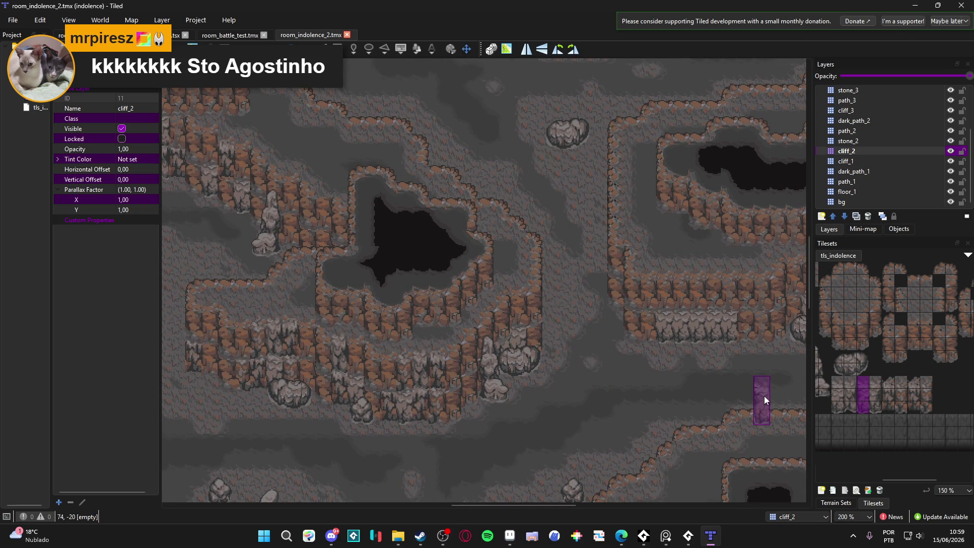
{"action": "left_click_drag", "start_coordinate": [877, 409], "coordinate": [872, 384]}
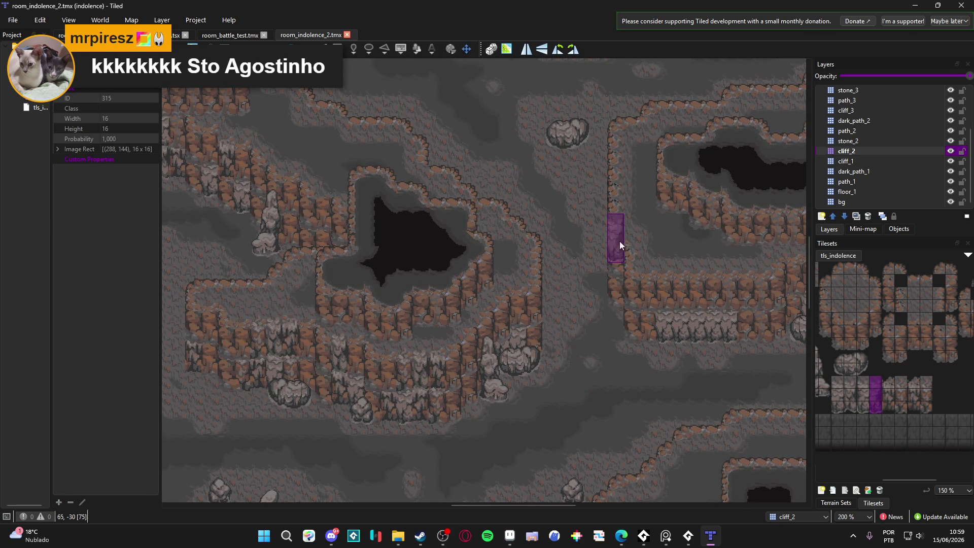
{"action": "left_click", "coordinate": [534, 298]}
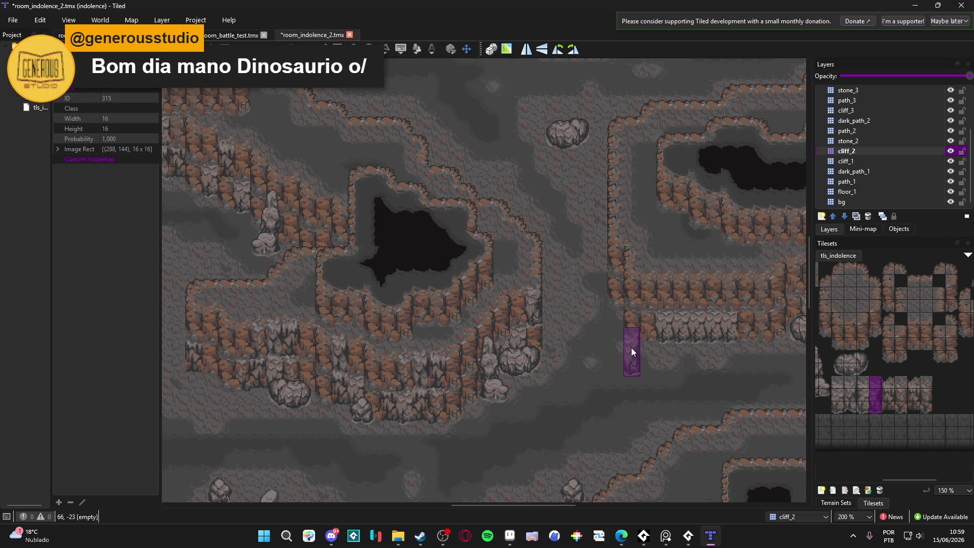
{"action": "scroll", "coordinate": [614, 327], "scroll_direction": "left", "scroll_amount": 2}
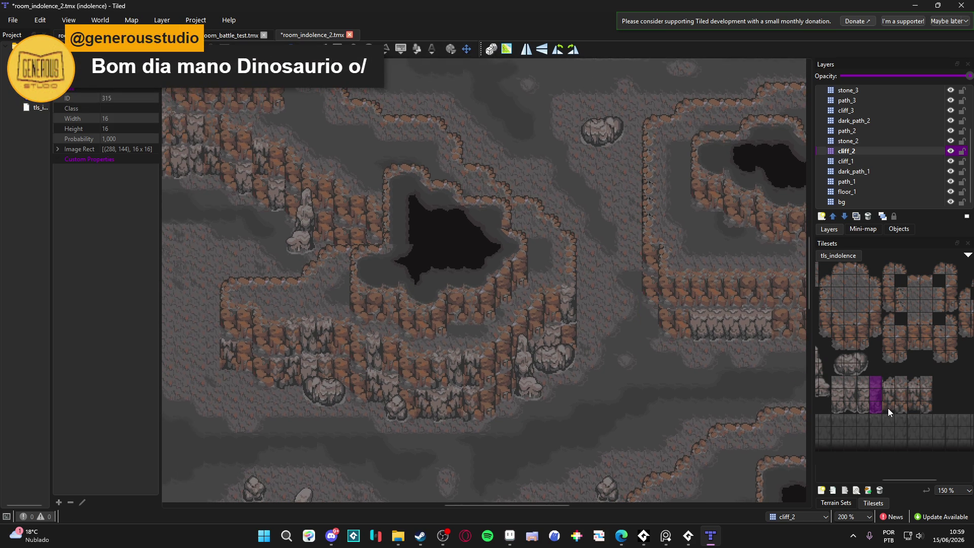
{"action": "left_click_drag", "start_coordinate": [888, 407], "coordinate": [886, 398]}
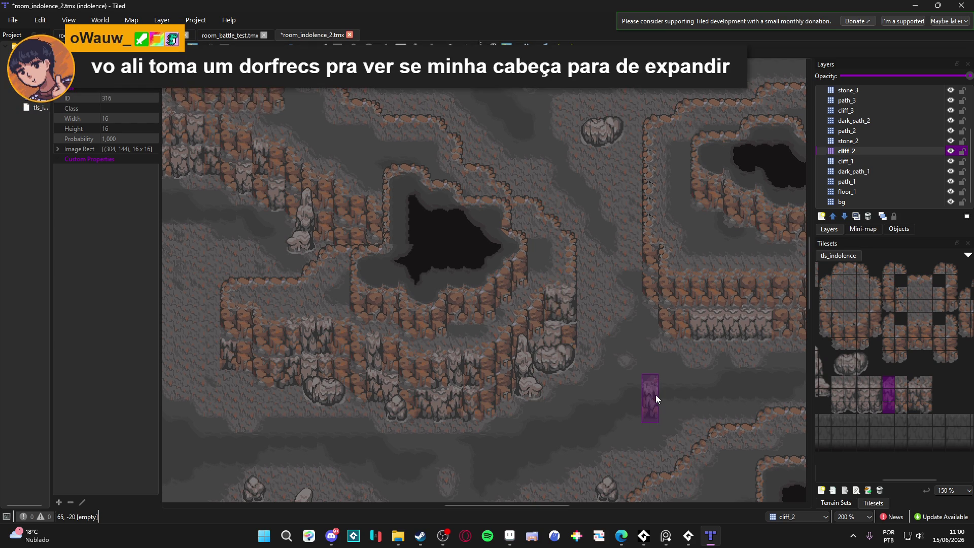
{"action": "scroll", "coordinate": [680, 400], "scroll_direction": "down", "scroll_amount": 2}
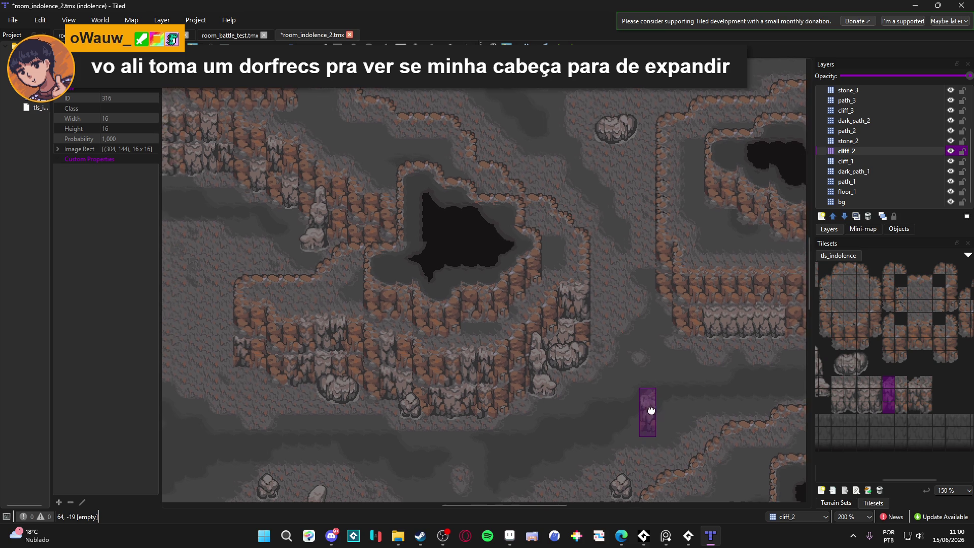
{"action": "scroll", "coordinate": [646, 369], "scroll_direction": "up", "scroll_amount": 2}
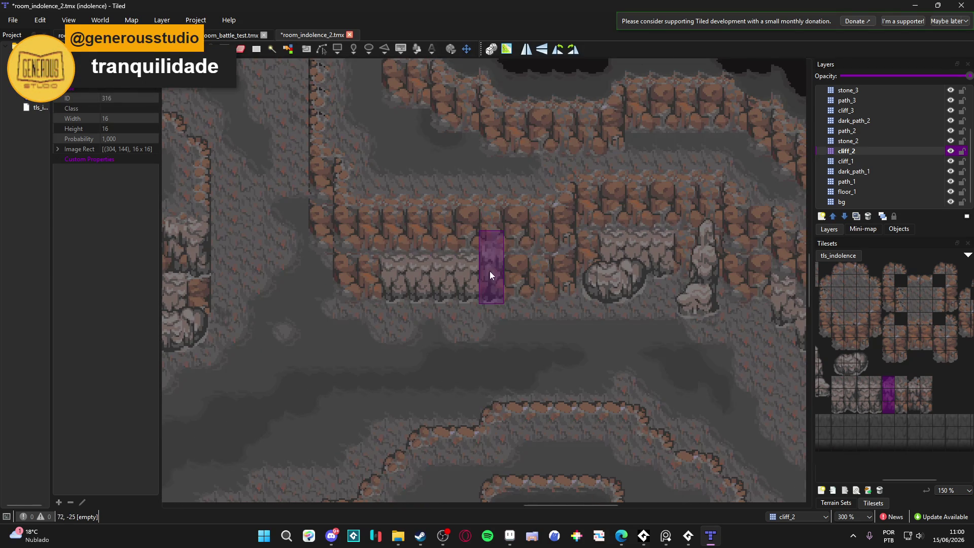
- Place the cliff column in the middle wall, then pick another column on cliff_1
{"action": "left_click", "coordinate": [391, 272]}
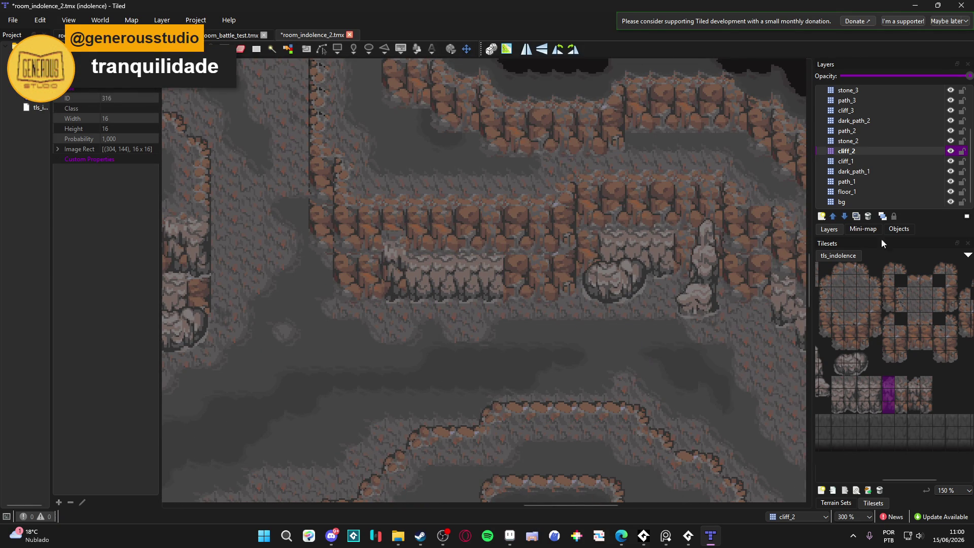
{"action": "left_click", "coordinate": [882, 161]}
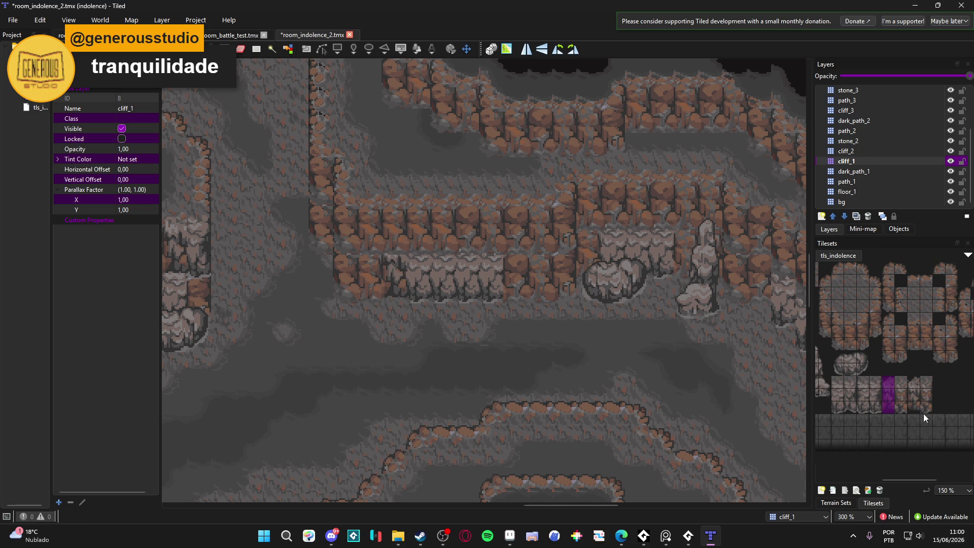
{"action": "left_click_drag", "start_coordinate": [903, 407], "coordinate": [905, 377]}
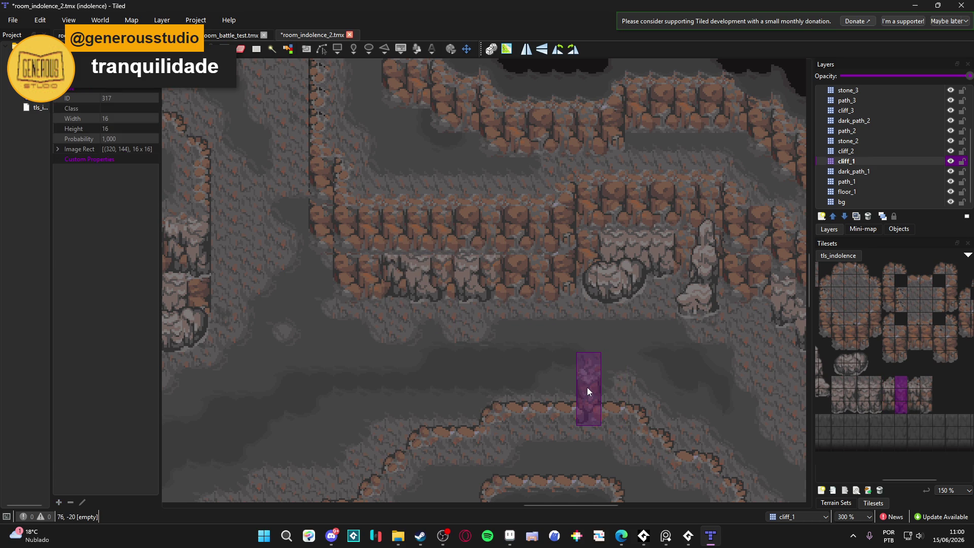
{"action": "scroll", "coordinate": [601, 389], "scroll_direction": "down", "scroll_amount": 1}
{"action": "scroll", "coordinate": [573, 339], "scroll_direction": "up", "scroll_amount": 1}
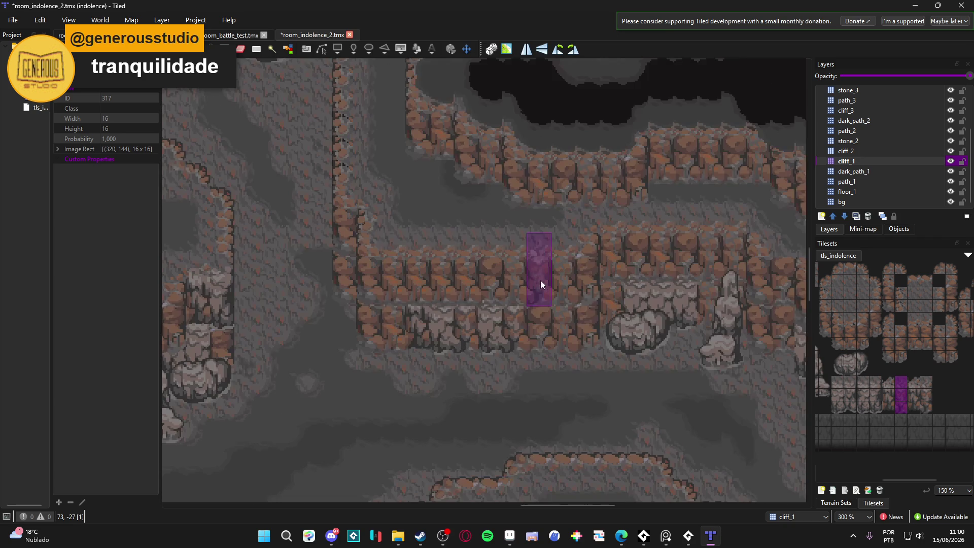
{"action": "left_click_drag", "start_coordinate": [453, 274], "coordinate": [498, 290]}
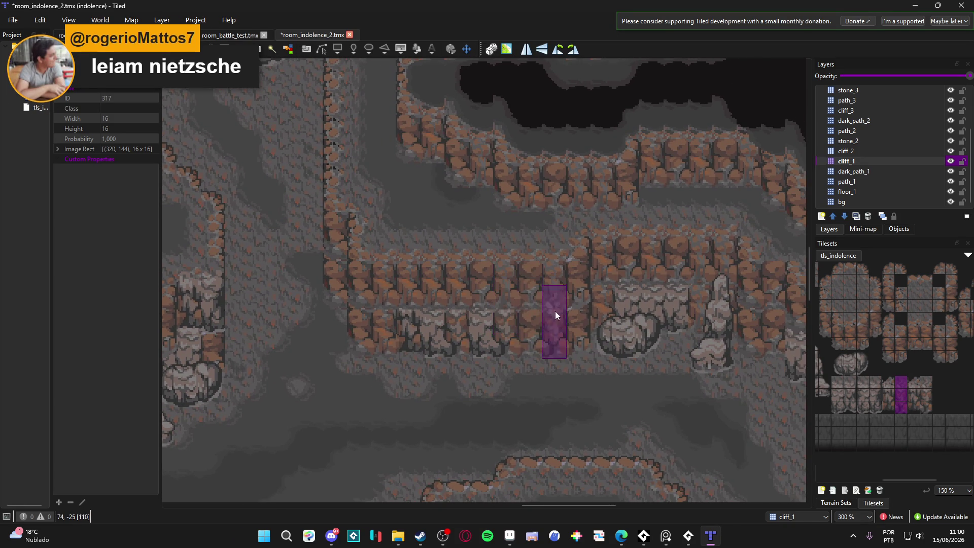
{"action": "scroll", "coordinate": [548, 314], "scroll_direction": "right", "scroll_amount": 2}
- Confirm cliff_1 as the active layer and pick the next three-tile cliff column
{"action": "left_click", "coordinate": [892, 153]}
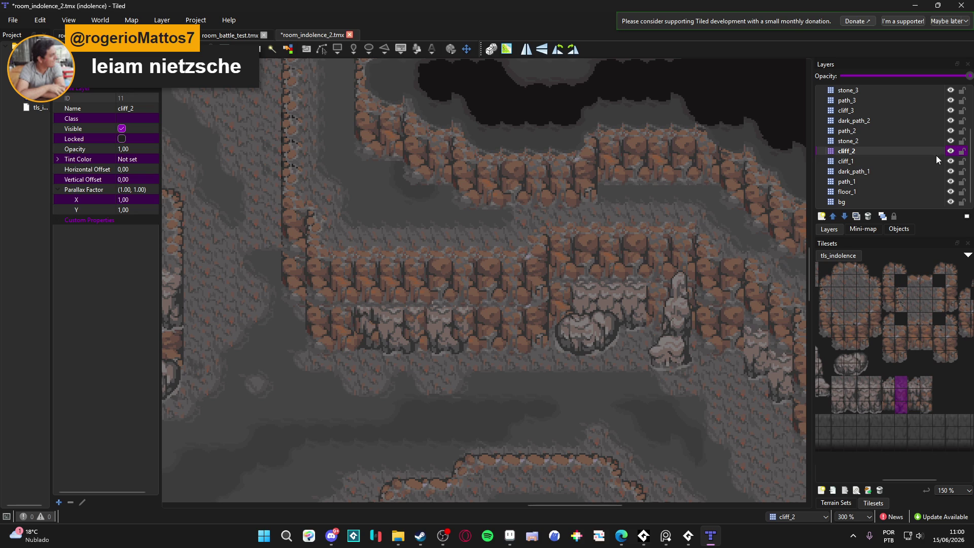
{"action": "left_click", "coordinate": [913, 161]}
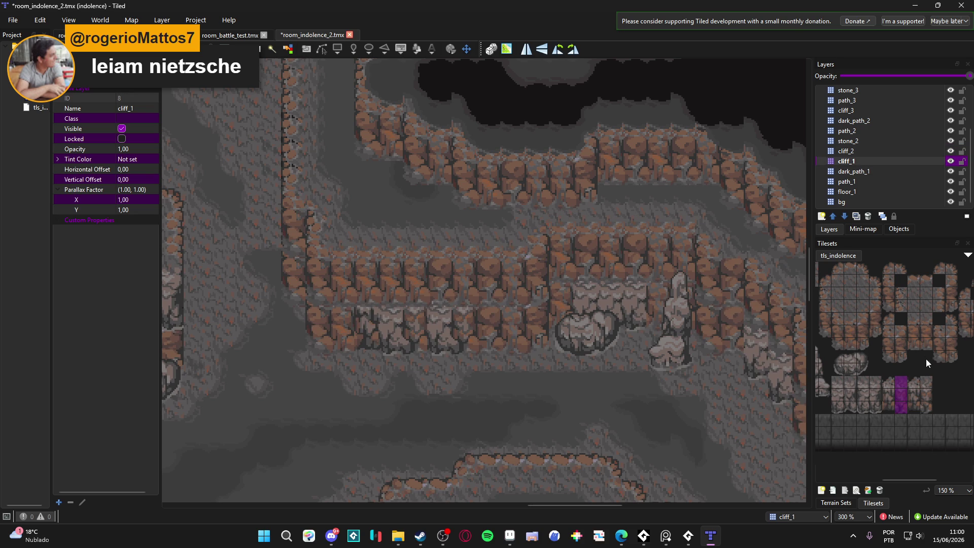
{"action": "left_click_drag", "start_coordinate": [911, 409], "coordinate": [911, 380]}
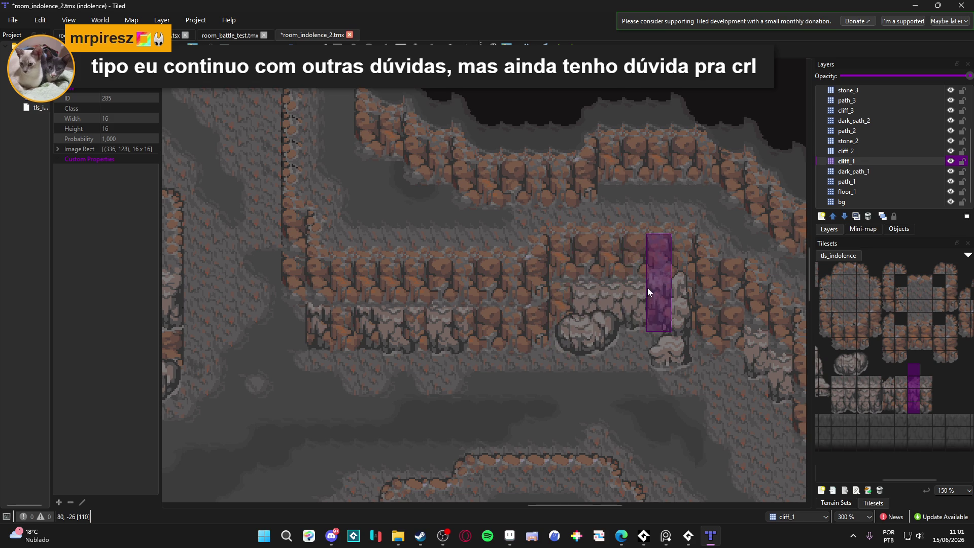
{"action": "scroll", "coordinate": [866, 398], "scroll_direction": "left", "scroll_amount": 1}
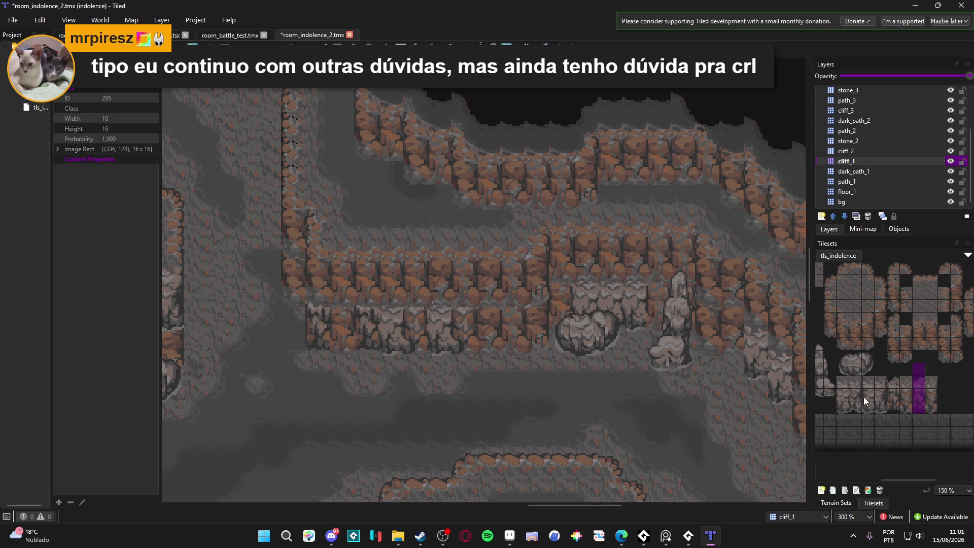
{"action": "left_click_drag", "start_coordinate": [859, 369], "coordinate": [873, 357]}
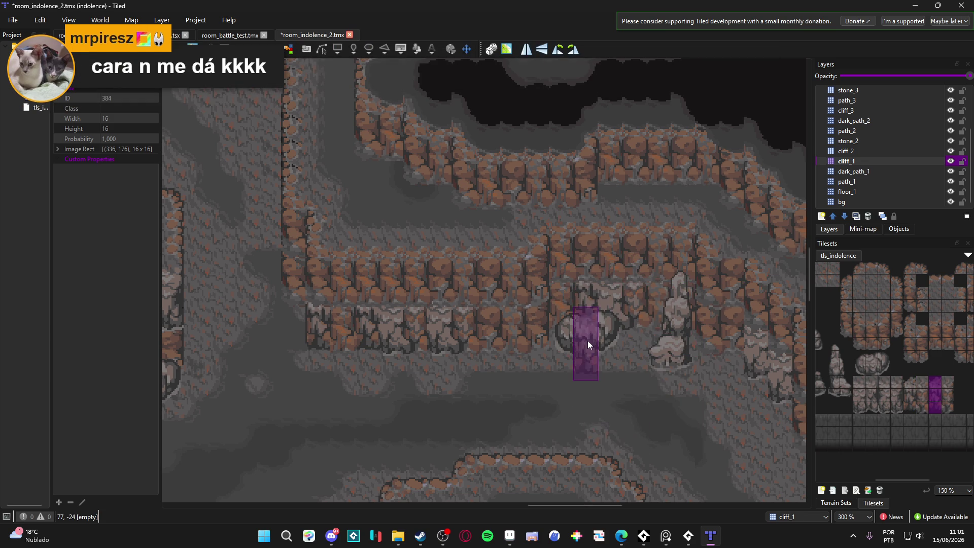
{"action": "scroll", "coordinate": [600, 348], "scroll_direction": "down", "scroll_amount": 1}
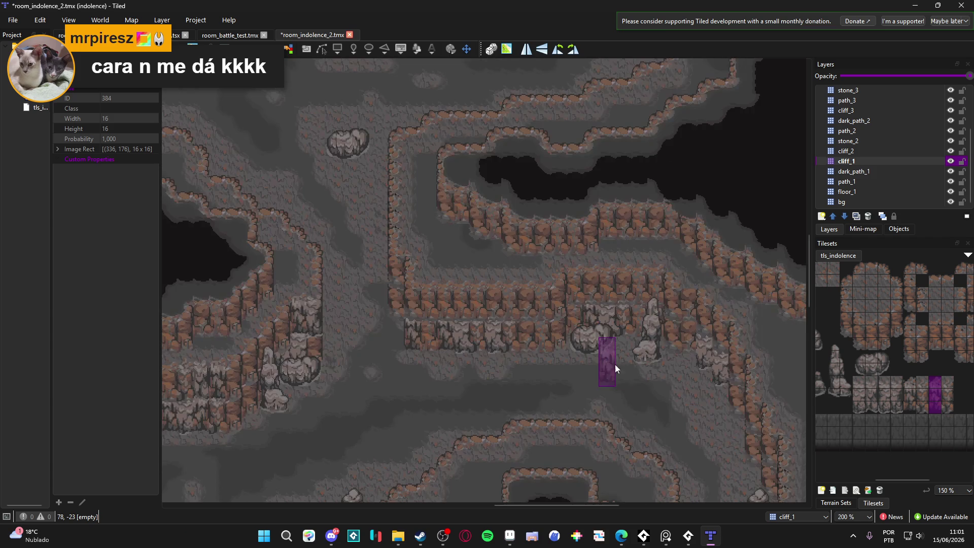
- On cliff_2, stamp two three-tile cliff columns and a 2x4 cliff block at the wall's left end
{"action": "left_click", "coordinate": [905, 151]}
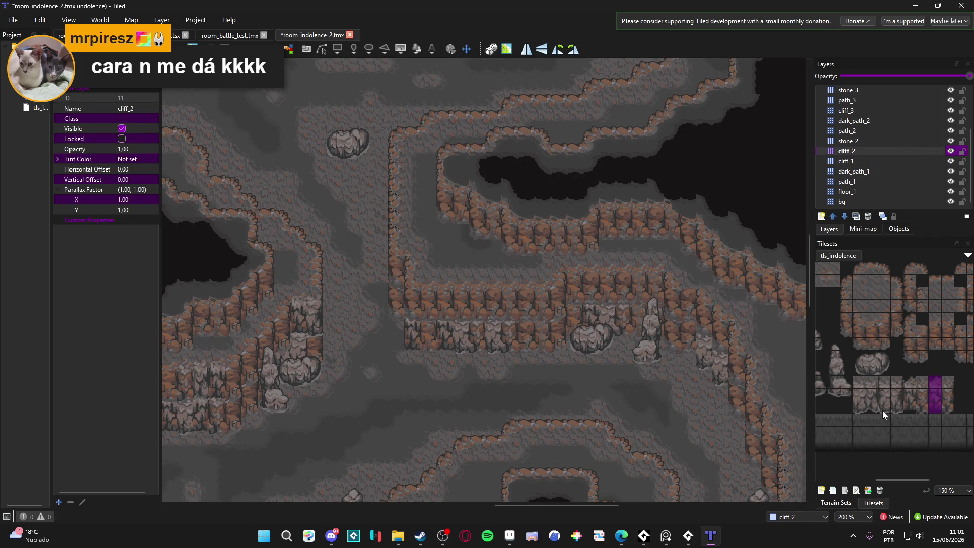
{"action": "left_click_drag", "start_coordinate": [881, 410], "coordinate": [885, 388]}
{"action": "left_click", "coordinate": [411, 296]}
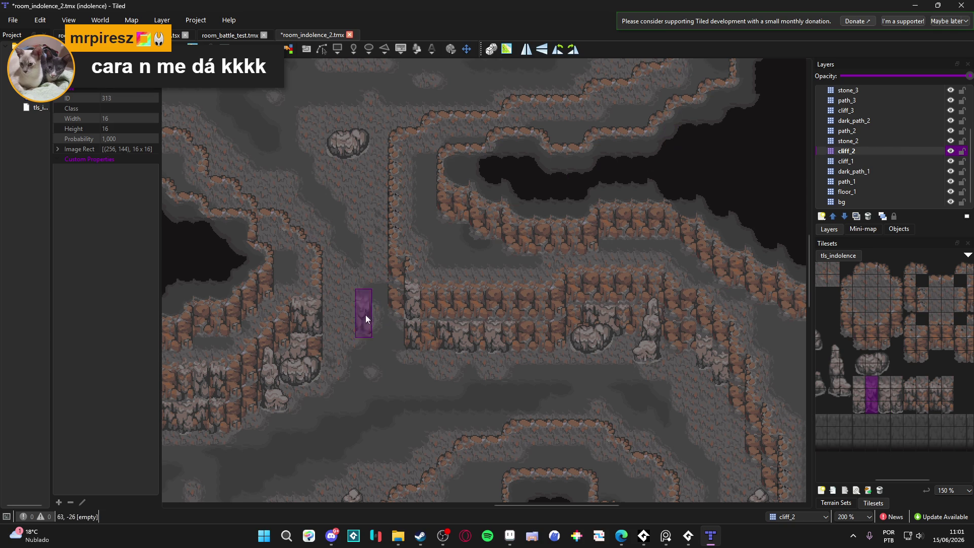
{"action": "left_click", "coordinate": [426, 299]}
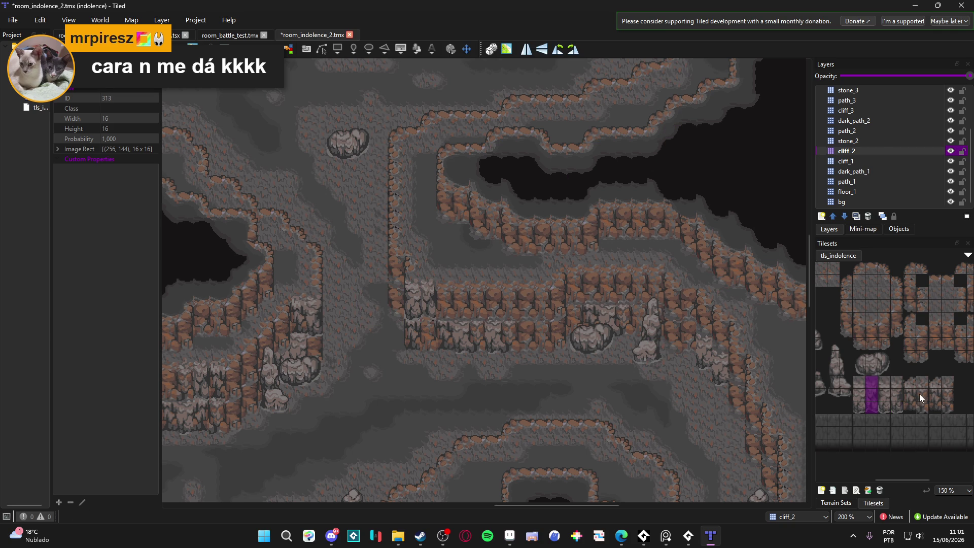
{"action": "left_click_drag", "start_coordinate": [909, 406], "coordinate": [921, 368]}
{"action": "left_click", "coordinate": [451, 297]}
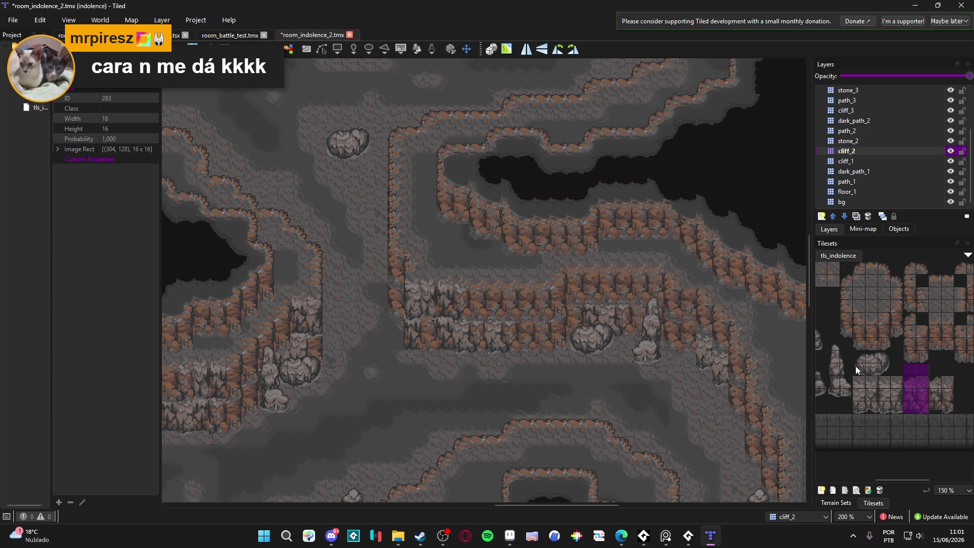
- Pick a single cliff tile, save the map with Ctrl+S, and select the stone_2 layer
{"action": "left_click", "coordinate": [915, 412]}
{"action": "scroll", "coordinate": [626, 307], "scroll_direction": "up", "scroll_amount": 2}
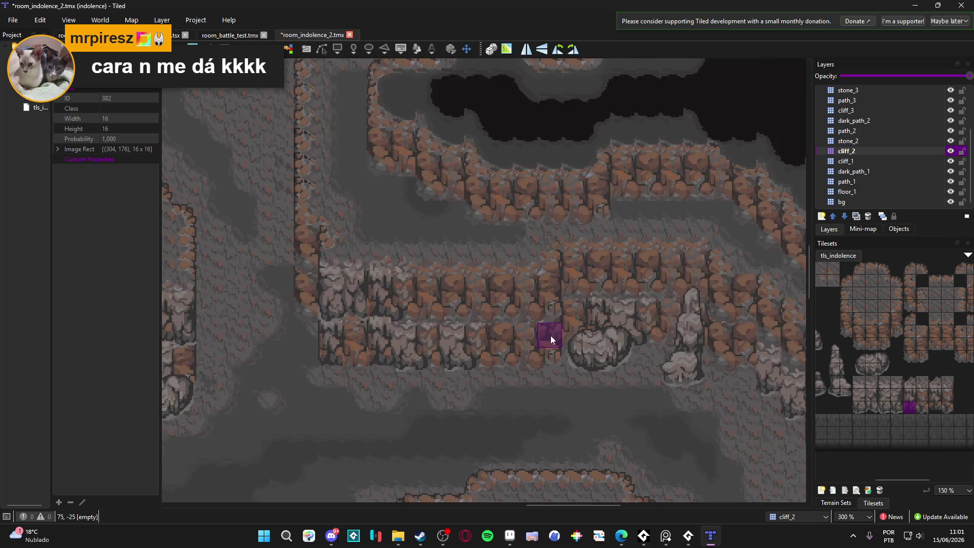
{"action": "key", "text": "ctrl+s"}
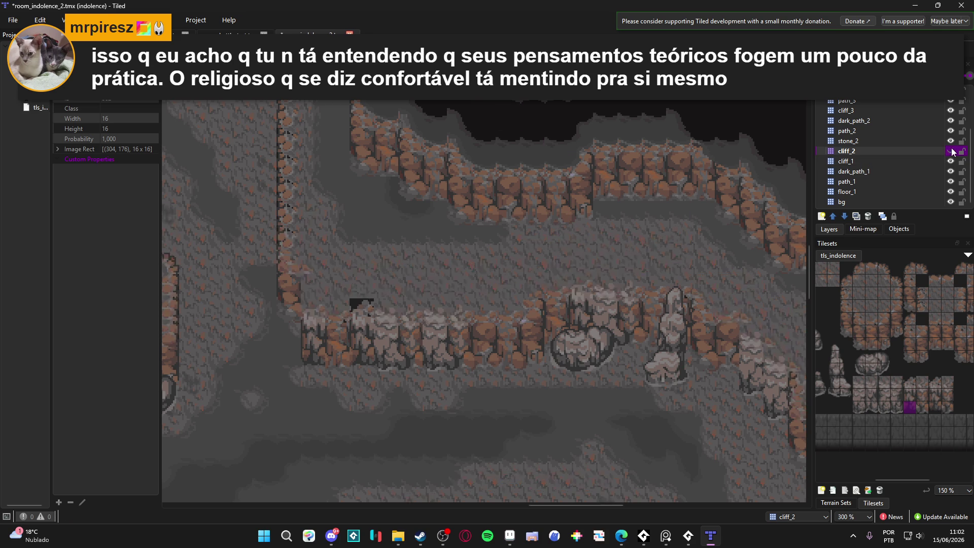
{"action": "left_click", "coordinate": [933, 149]}
- Stamp a three-tile cliff column onto the cliff_2 layer
{"action": "left_click", "coordinate": [939, 142]}
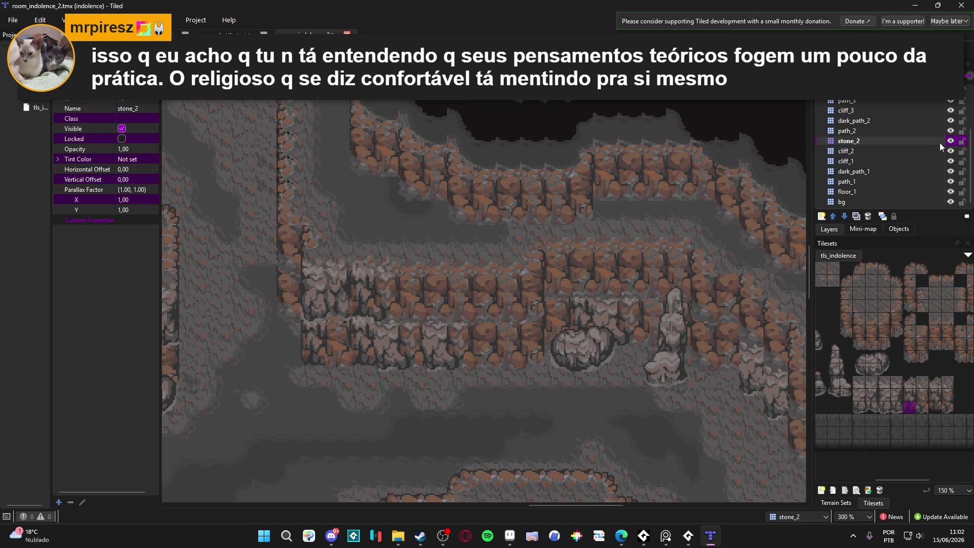
{"action": "left_click", "coordinate": [938, 150]}
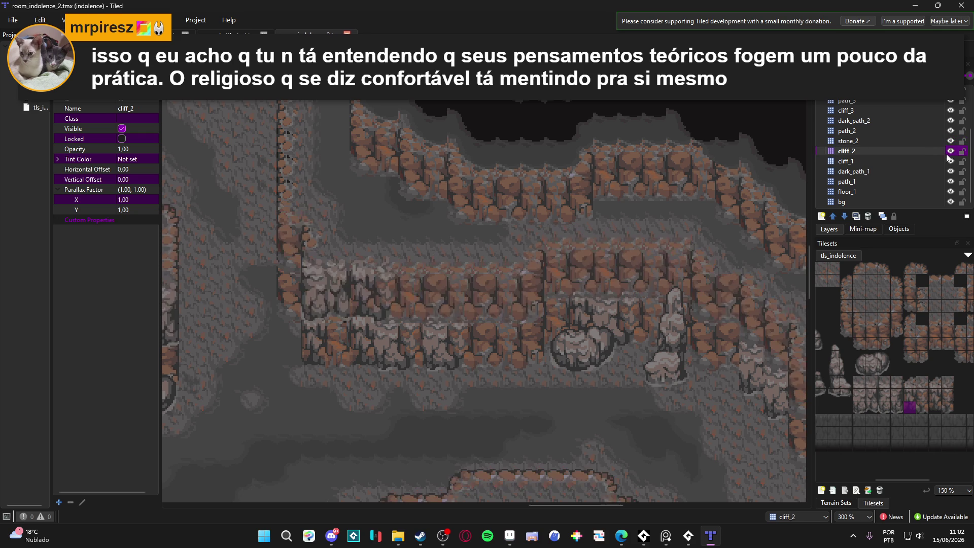
{"action": "left_click_drag", "start_coordinate": [884, 407], "coordinate": [884, 385]}
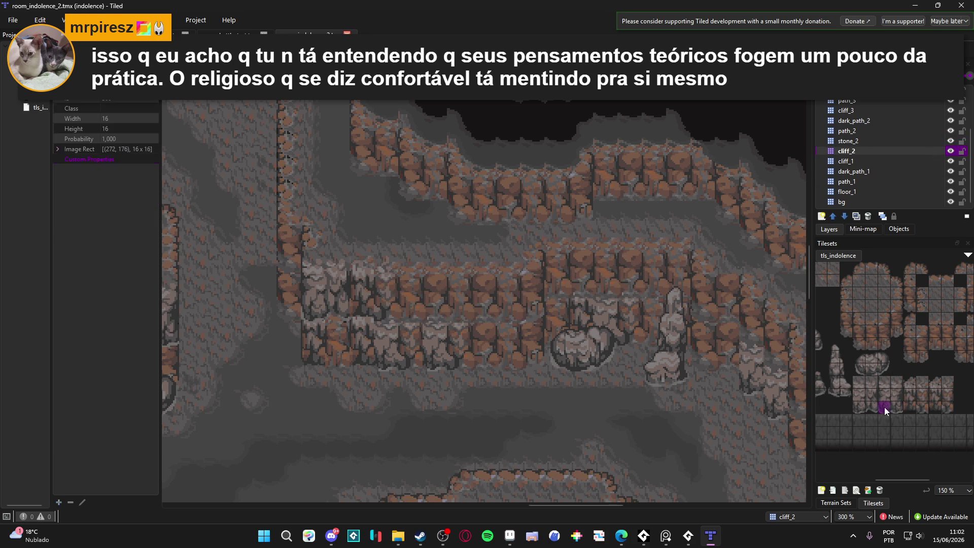
{"action": "left_click", "coordinate": [297, 239]}
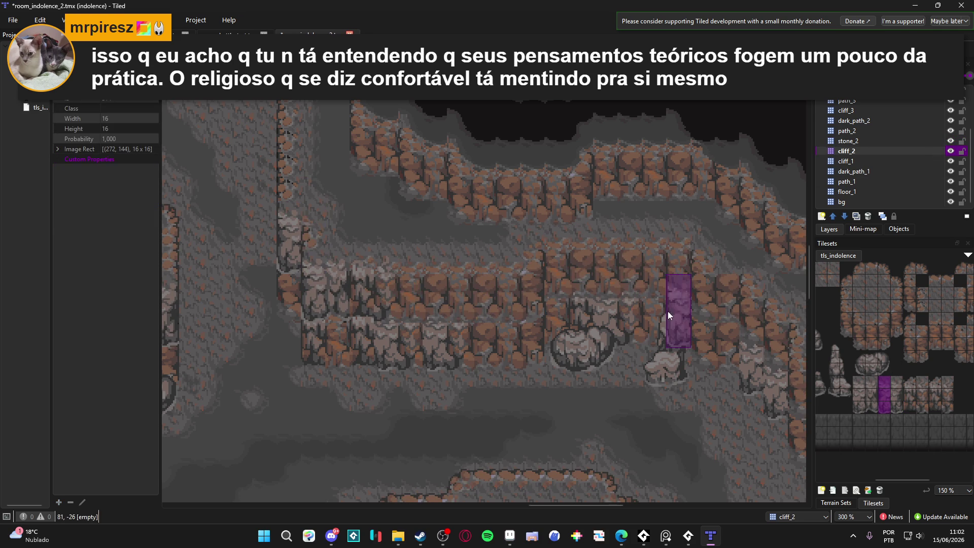
- On cliff_1, stamp two more cliff columns, one beside the stalagmite
{"action": "left_click", "coordinate": [857, 159]}
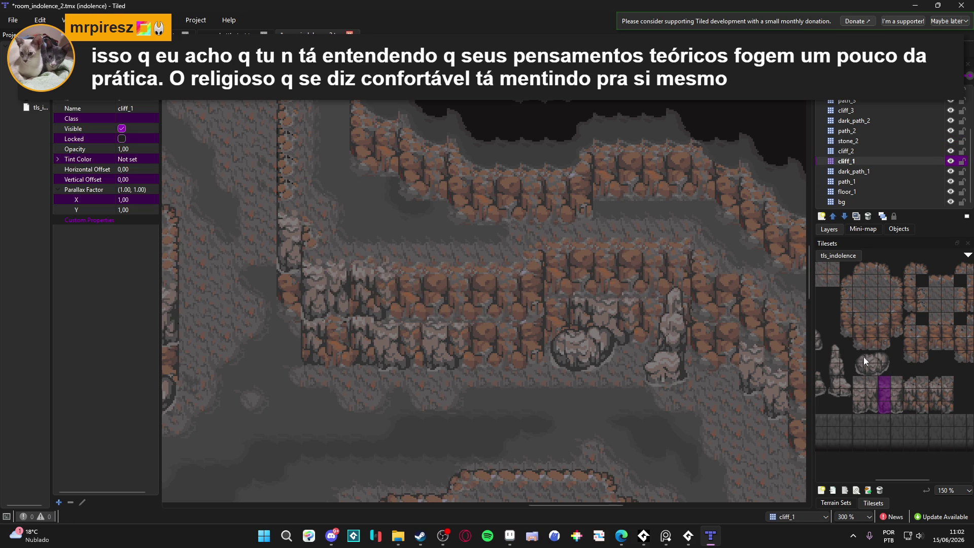
{"action": "left_click", "coordinate": [285, 282]}
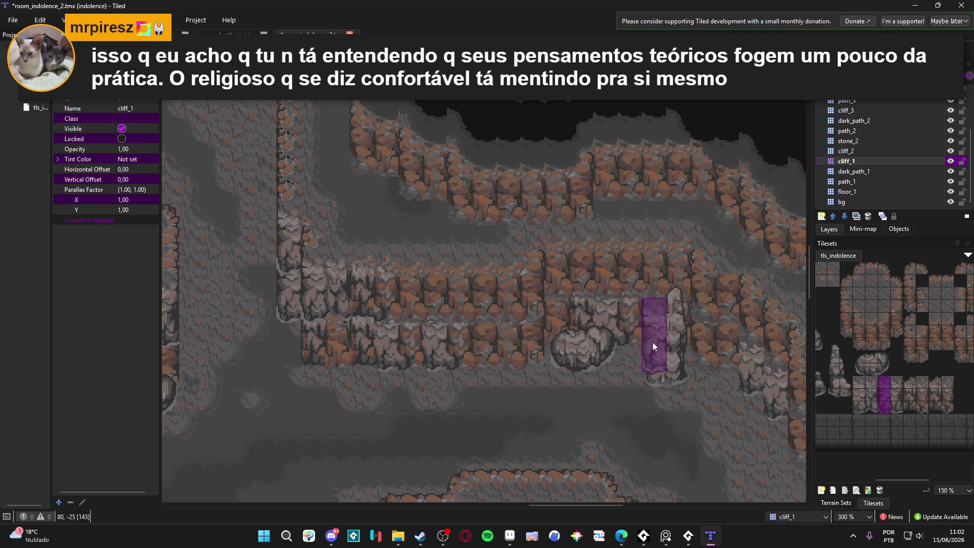
{"action": "scroll", "coordinate": [652, 342], "scroll_direction": "down", "scroll_amount": 1}
{"action": "scroll", "coordinate": [421, 332], "scroll_direction": "up", "scroll_amount": 1}
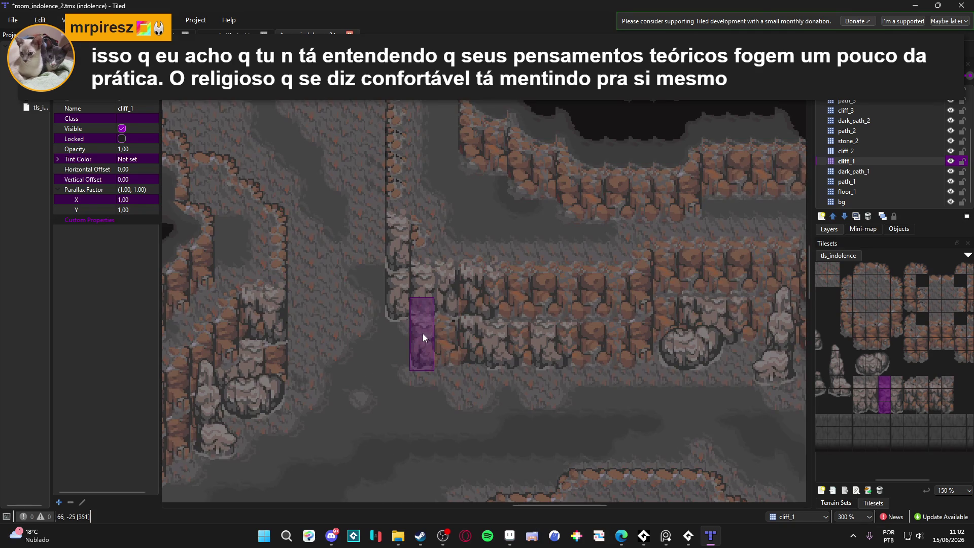
{"action": "left_click", "coordinate": [422, 333]}
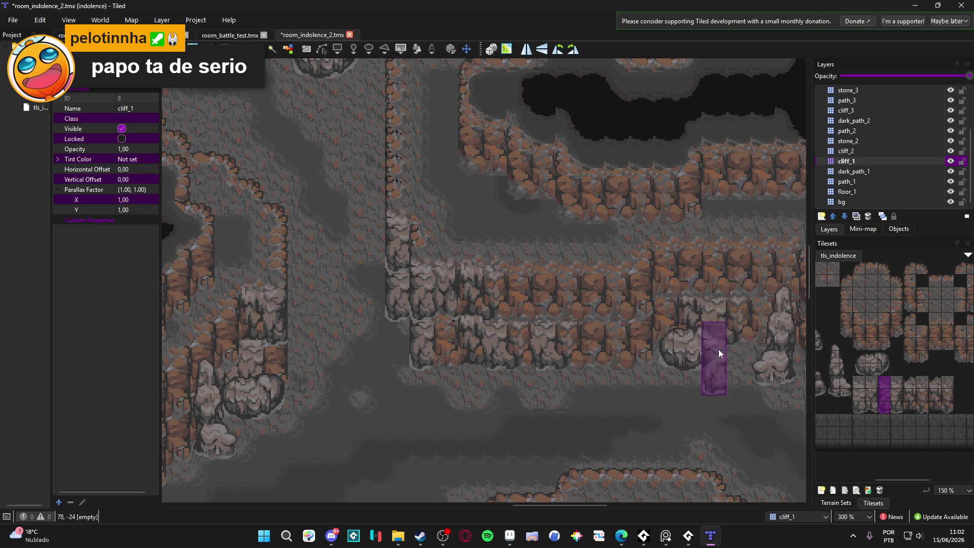
- Pick a new three-tile-tall cliff column from the tileset
{"action": "left_click", "coordinate": [905, 392]}
{"action": "left_click", "coordinate": [926, 405]}
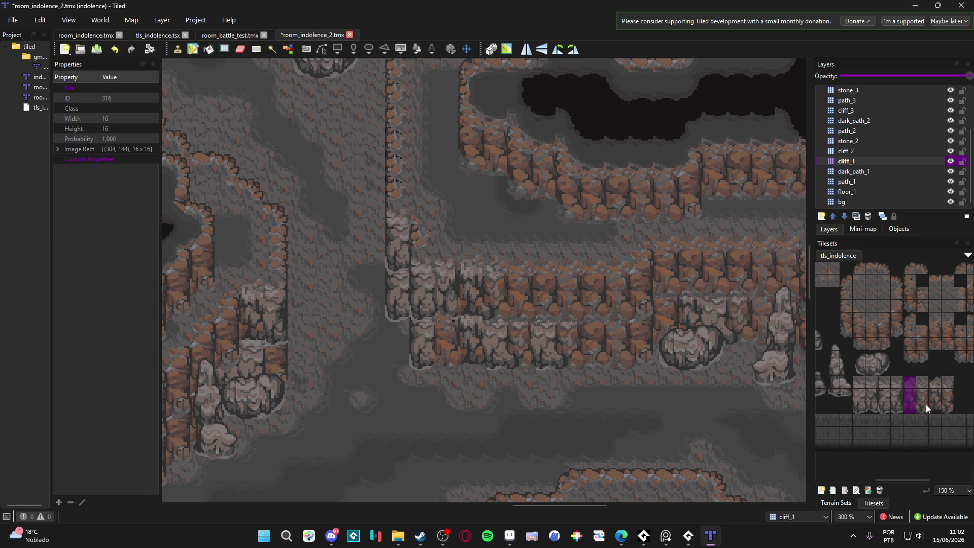
{"action": "left_click_drag", "start_coordinate": [925, 408], "coordinate": [924, 379]}
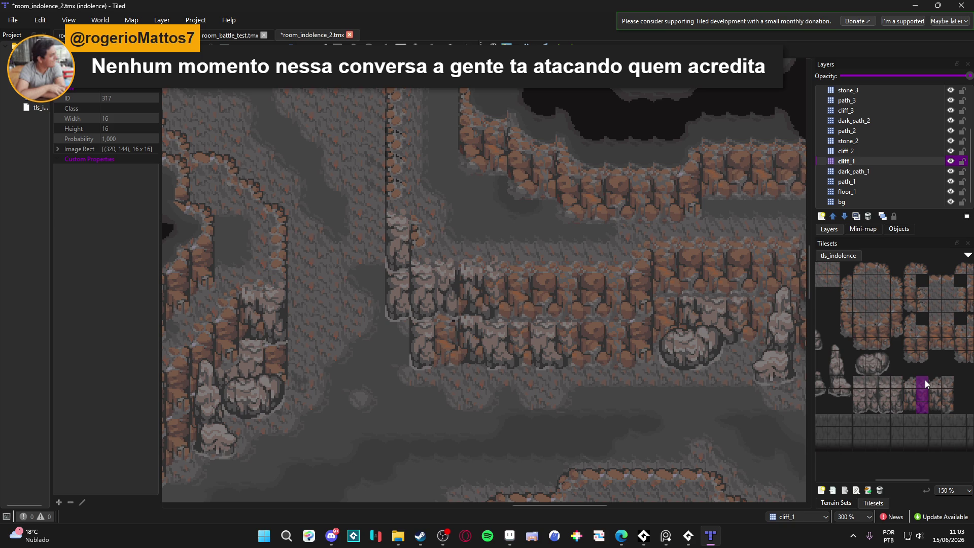
{"action": "left_click_drag", "start_coordinate": [922, 364], "coordinate": [921, 355]}
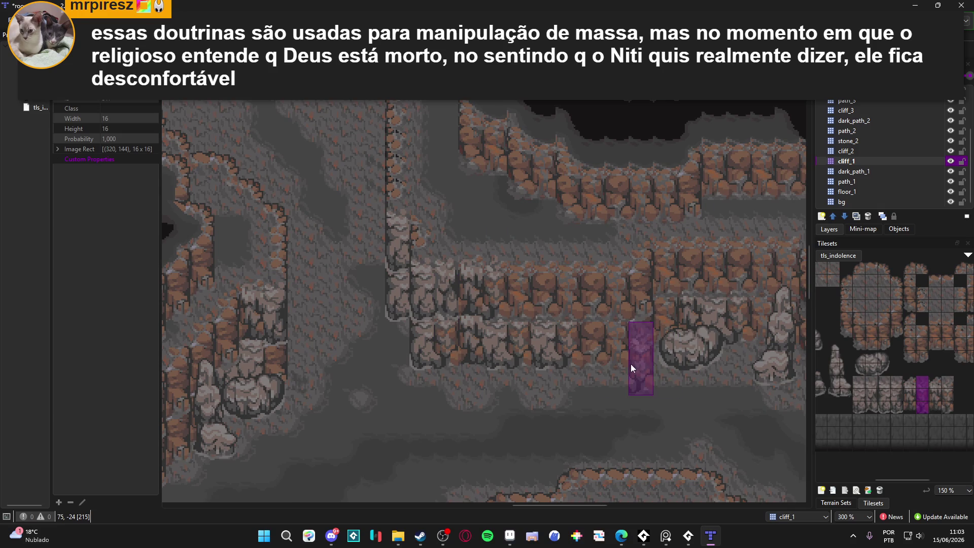
- On cliff_2, stamp a three-tile cliff column onto the map
{"action": "scroll", "coordinate": [618, 370], "scroll_direction": "down", "scroll_amount": 1}
{"action": "scroll", "coordinate": [618, 365], "scroll_direction": "right", "scroll_amount": 3}
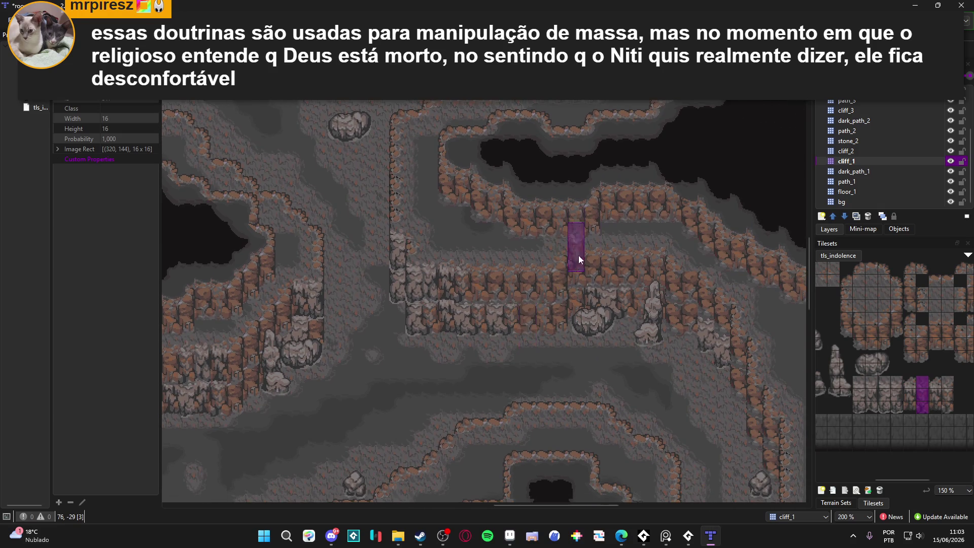
{"action": "left_click", "coordinate": [875, 152]}
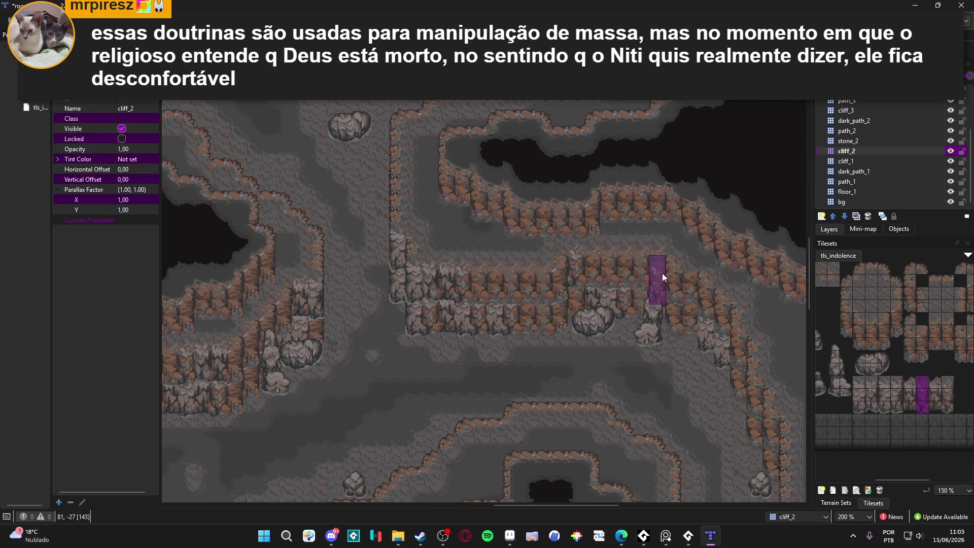
{"action": "left_click_drag", "start_coordinate": [910, 379], "coordinate": [909, 409]}
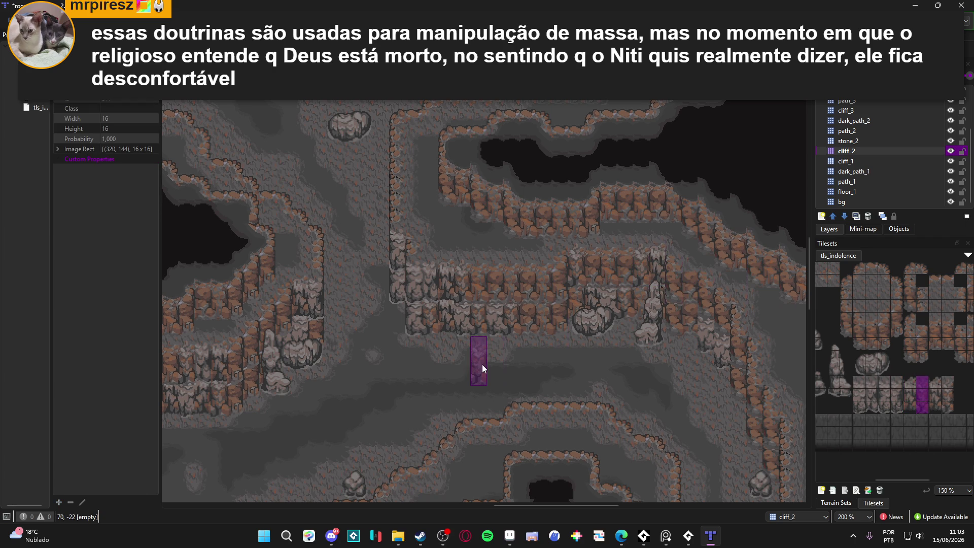
{"action": "scroll", "coordinate": [504, 364], "scroll_direction": "left", "scroll_amount": 1}
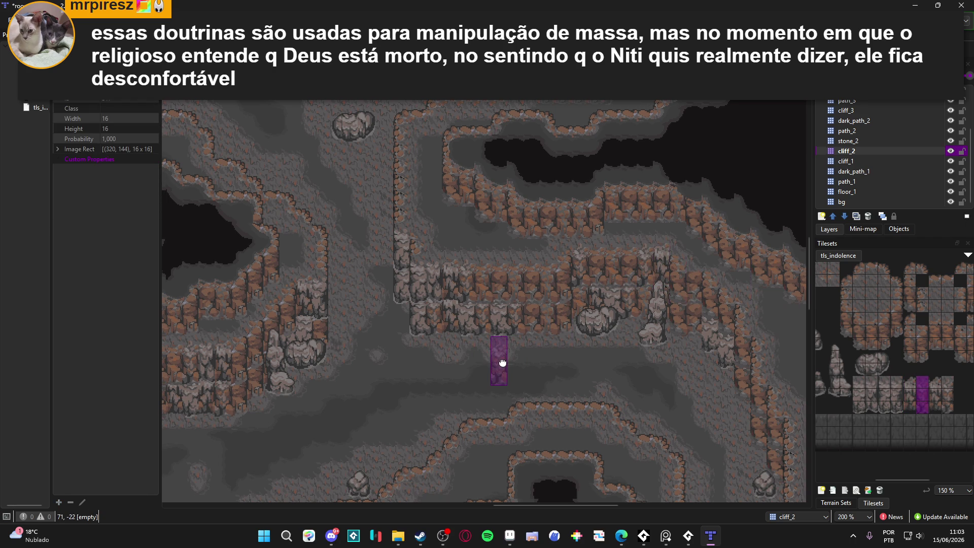
{"action": "left_click", "coordinate": [896, 406]}
{"action": "left_click_drag", "start_coordinate": [895, 406], "coordinate": [896, 382]}
{"action": "left_click", "coordinate": [573, 279]}
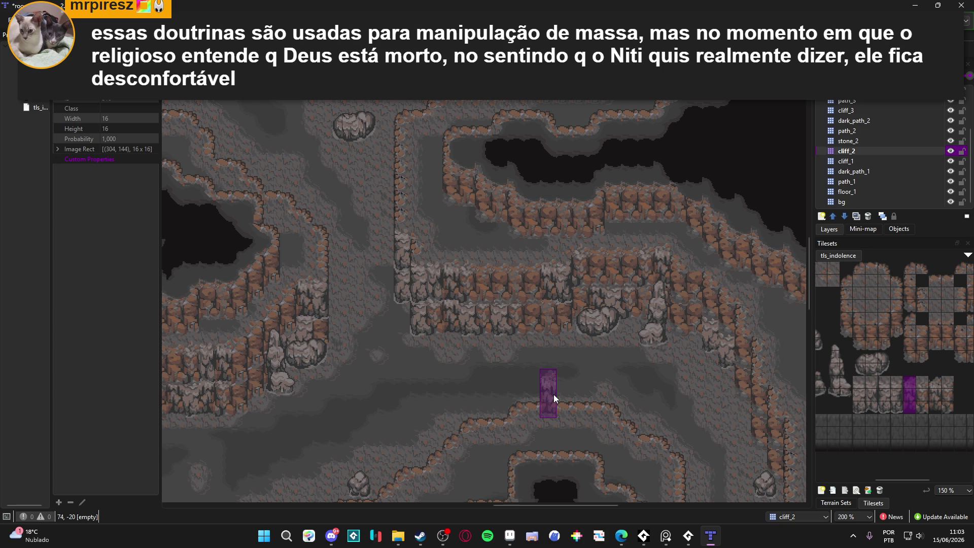
- Save room_indolence_2.tmx with Ctrl+S
{"action": "left_click_drag", "start_coordinate": [500, 379], "coordinate": [525, 384]}
{"action": "key", "text": "ctrl+s"}
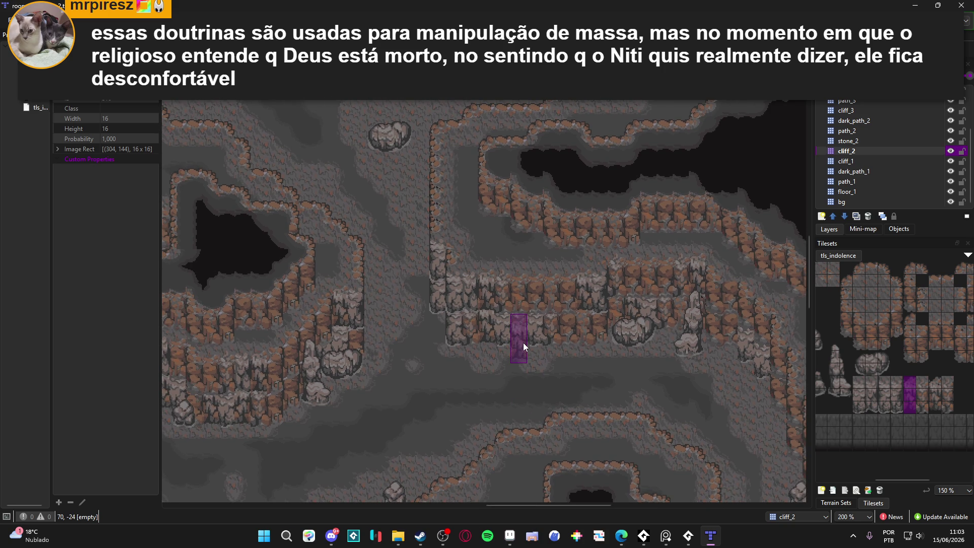
{"action": "scroll", "coordinate": [527, 342], "scroll_direction": "down", "scroll_amount": 1}
{"action": "left_click_drag", "start_coordinate": [598, 349], "coordinate": [555, 312]}
{"action": "scroll", "coordinate": [651, 325], "scroll_direction": "up", "scroll_amount": 1}
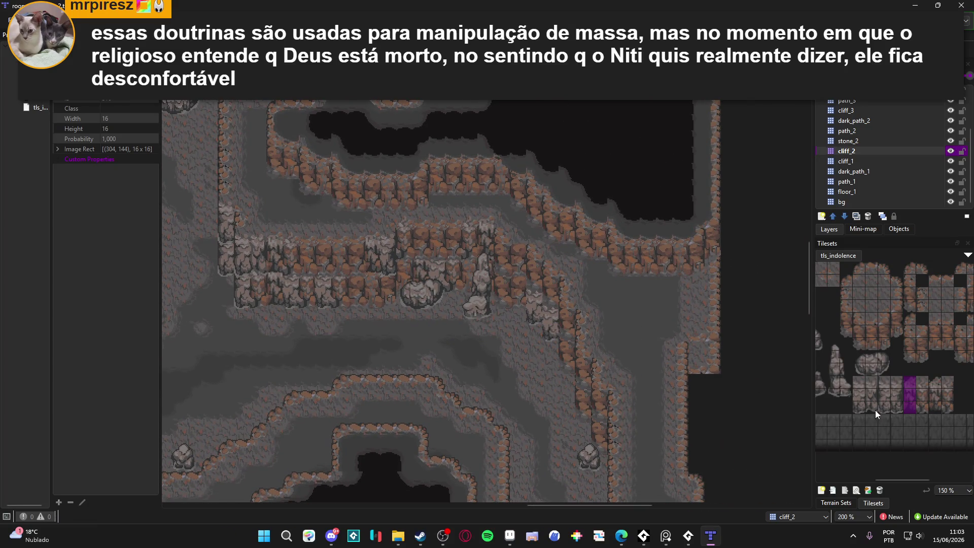
- Pick a two-tile cliff block and toggle cliff_2's visibility off and on to check its tiles
{"action": "left_click_drag", "start_coordinate": [911, 344], "coordinate": [911, 354]}
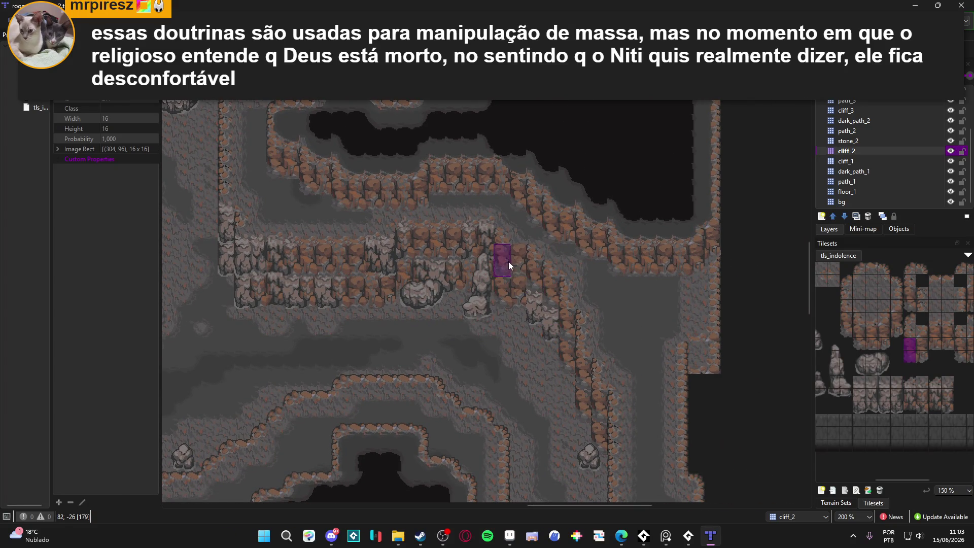
{"action": "scroll", "coordinate": [504, 324], "scroll_direction": "down", "scroll_amount": 1}
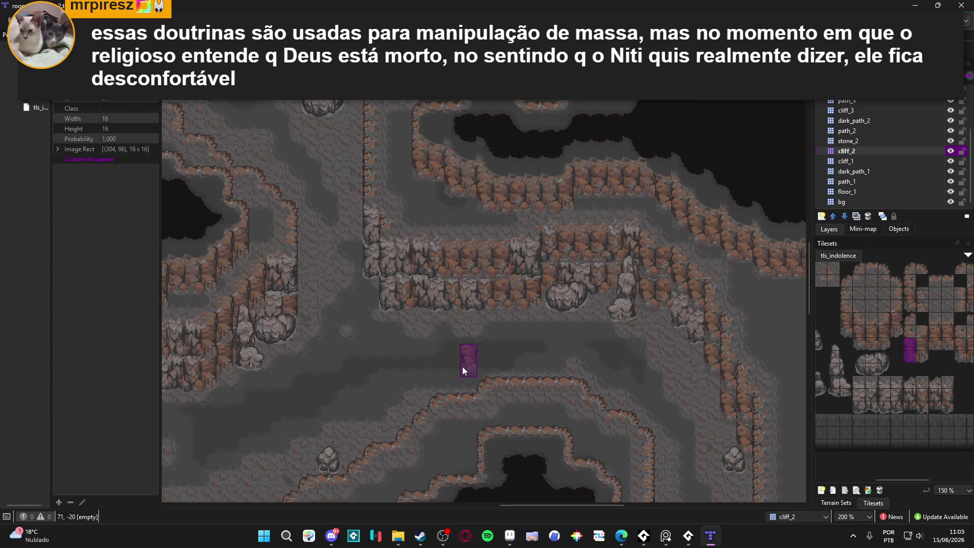
{"action": "scroll", "coordinate": [463, 363], "scroll_direction": "left", "scroll_amount": 5}
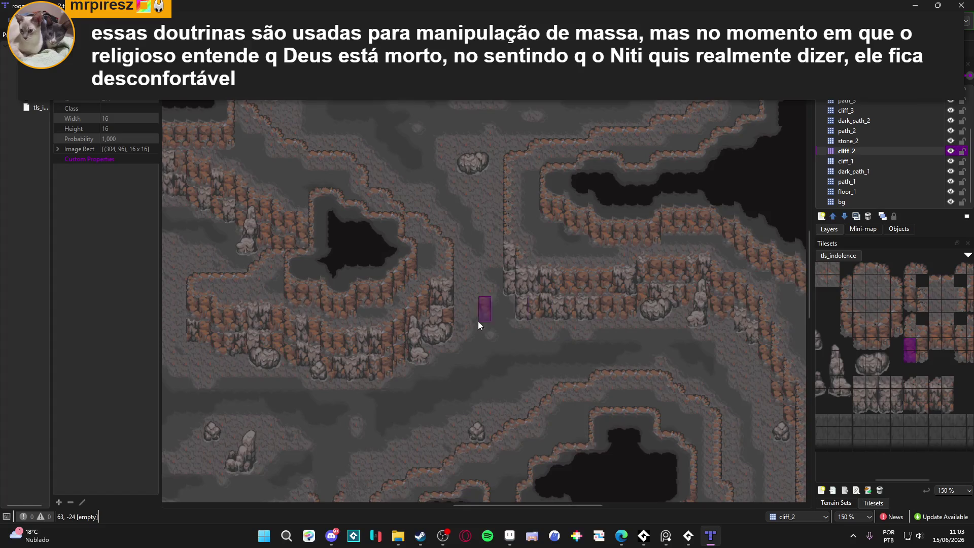
{"action": "scroll", "coordinate": [509, 320], "scroll_direction": "left", "scroll_amount": 3}
{"action": "scroll", "coordinate": [528, 330], "scroll_direction": "up", "scroll_amount": 2}
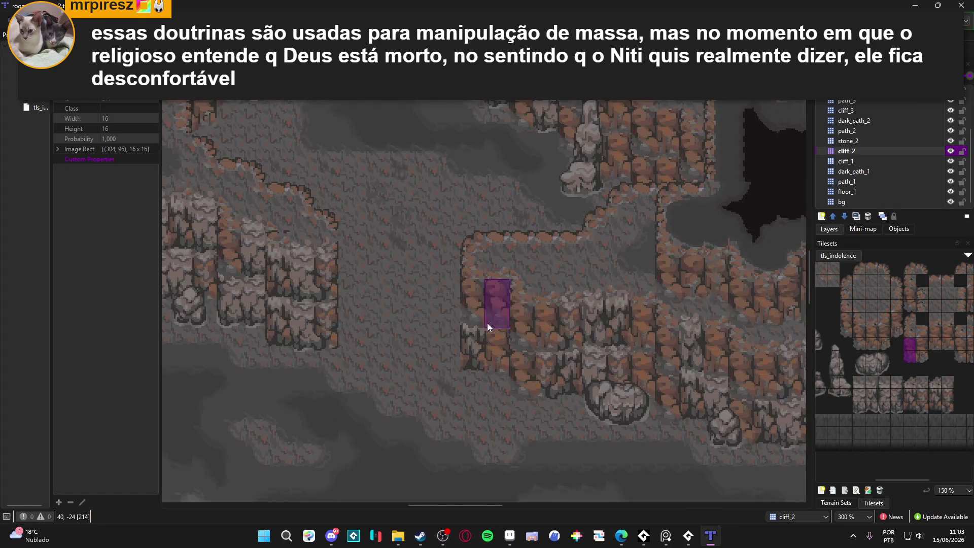
{"action": "left_click", "coordinate": [880, 149]}
{"action": "left_click", "coordinate": [950, 152]}
{"action": "left_click", "coordinate": [950, 151]}
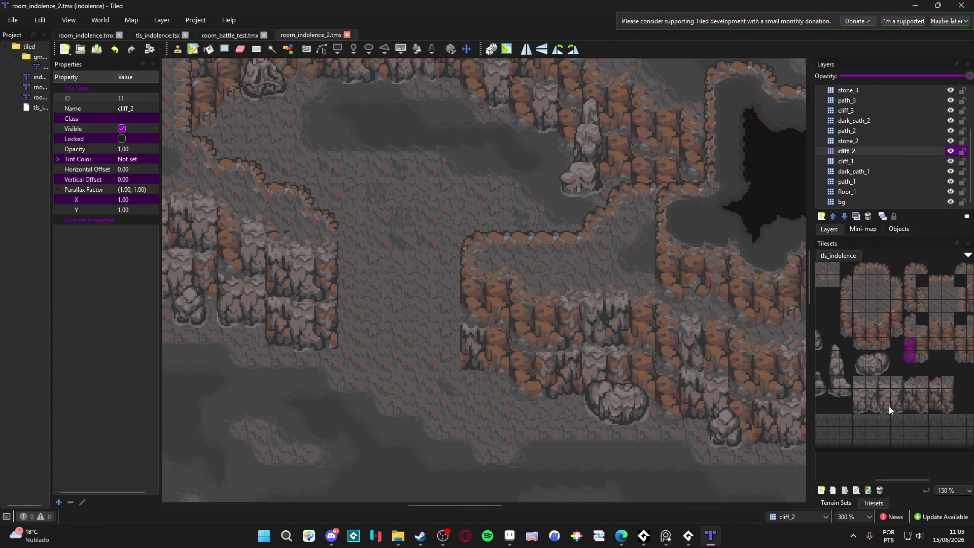
- Stamp a three-tile cliff strip onto cliff_2 and pick the strip two columns right
{"action": "left_click_drag", "start_coordinate": [884, 380], "coordinate": [884, 407]}
{"action": "left_click", "coordinate": [477, 294]}
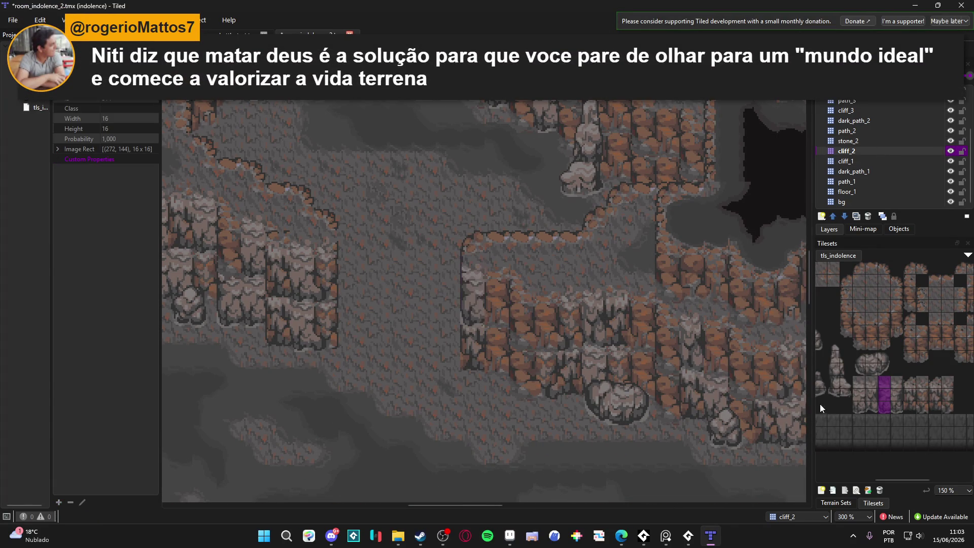
{"action": "left_click_drag", "start_coordinate": [913, 410], "coordinate": [909, 381]}
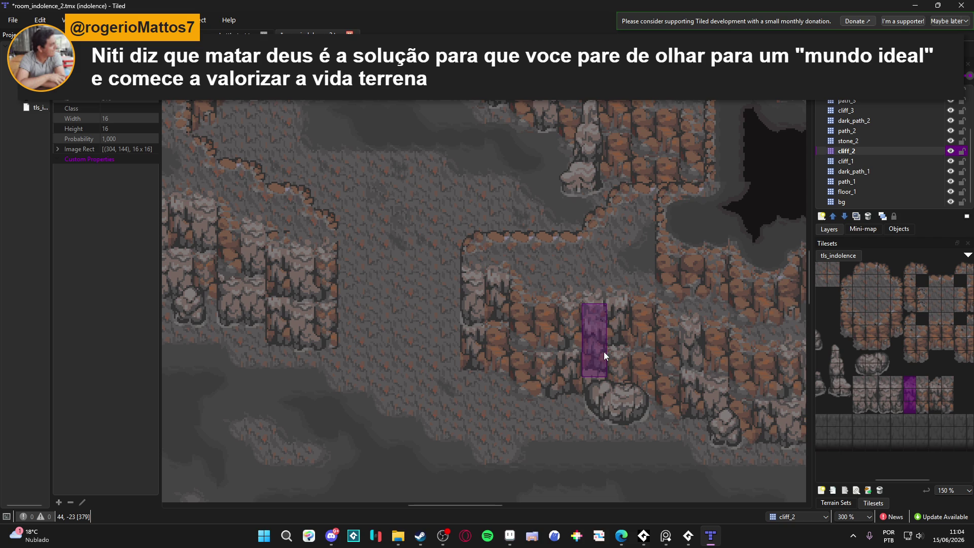
{"action": "scroll", "coordinate": [504, 369], "scroll_direction": "down", "scroll_amount": 1, "text": "ctrl"}
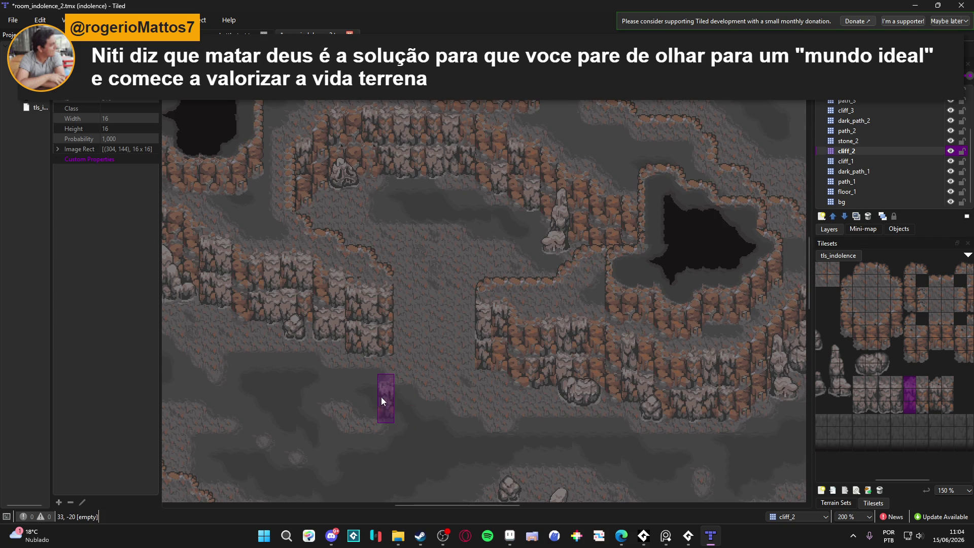
{"action": "scroll", "coordinate": [414, 393], "scroll_direction": "left", "scroll_amount": 2}
{"action": "left_click_drag", "start_coordinate": [407, 414], "coordinate": [484, 413]}
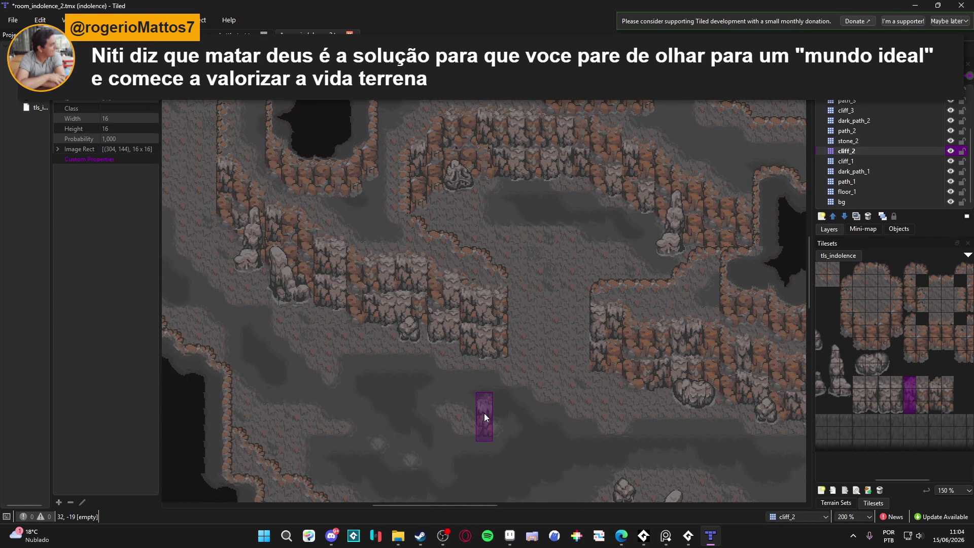
{"action": "scroll", "coordinate": [496, 398], "scroll_direction": "right", "scroll_amount": 4}
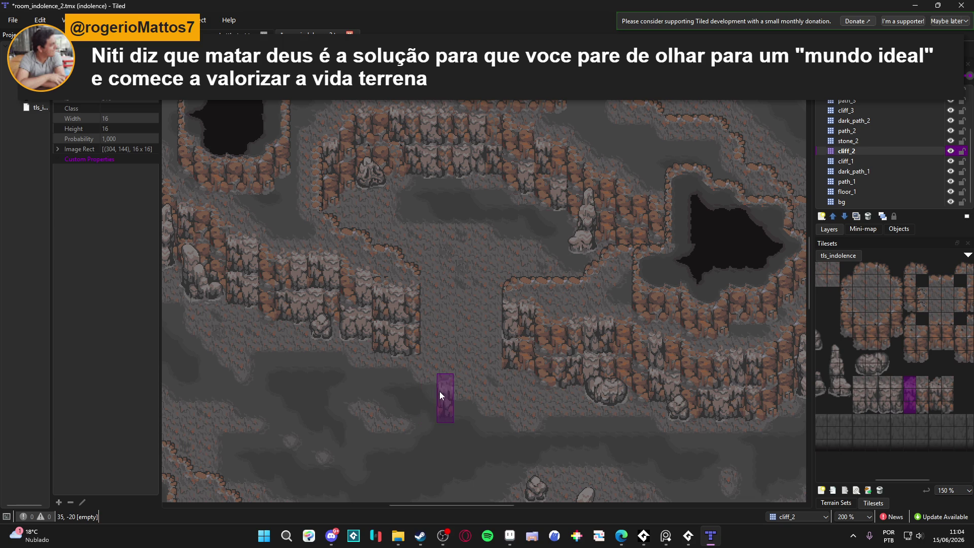
- Briefly select dark_path_1 and copy a map tile, then return to cliff_2 and toggle its visibility
{"action": "left_click", "coordinate": [930, 168]}
{"action": "left_click_drag", "start_coordinate": [885, 382], "coordinate": [884, 404]}
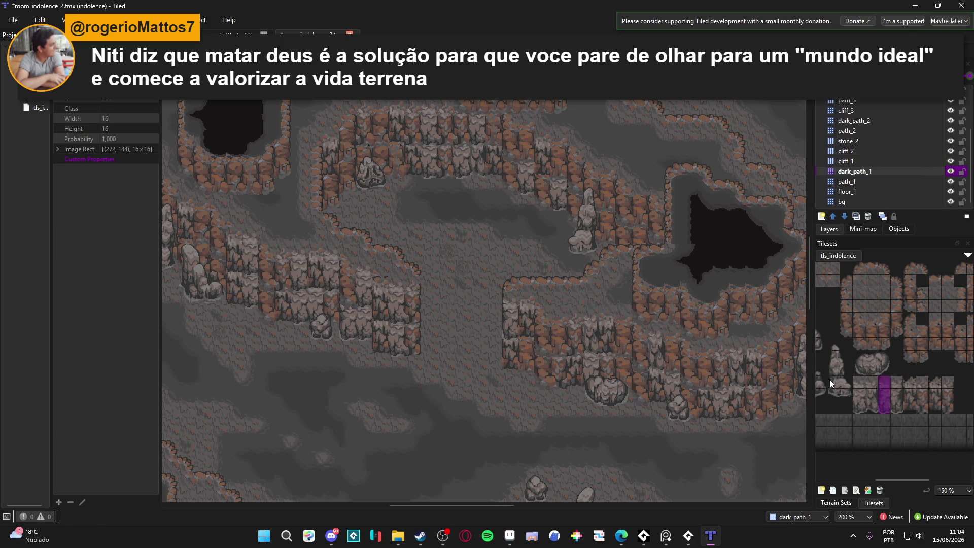
{"action": "right_click", "coordinate": [452, 483]}
{"action": "left_click", "coordinate": [881, 152]}
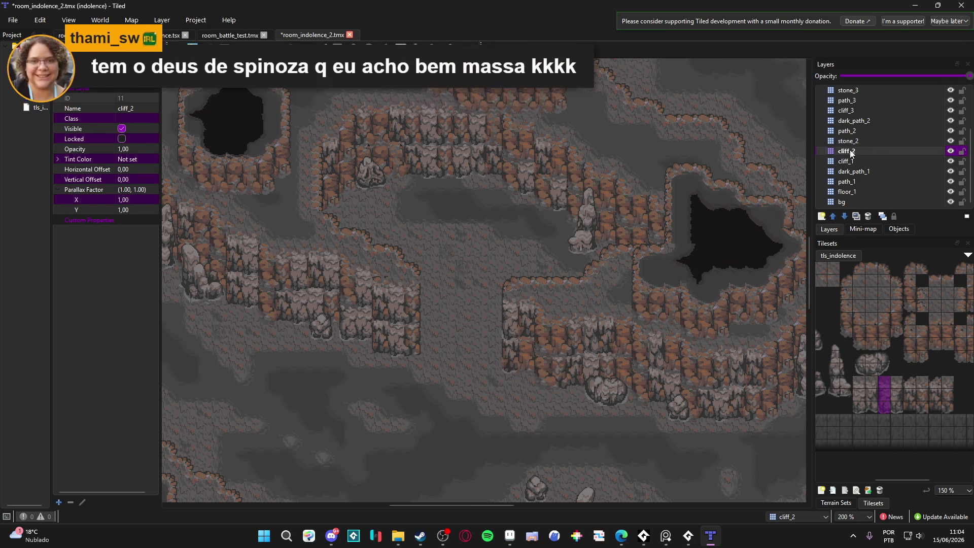
{"action": "double_click", "coordinate": [951, 153]}
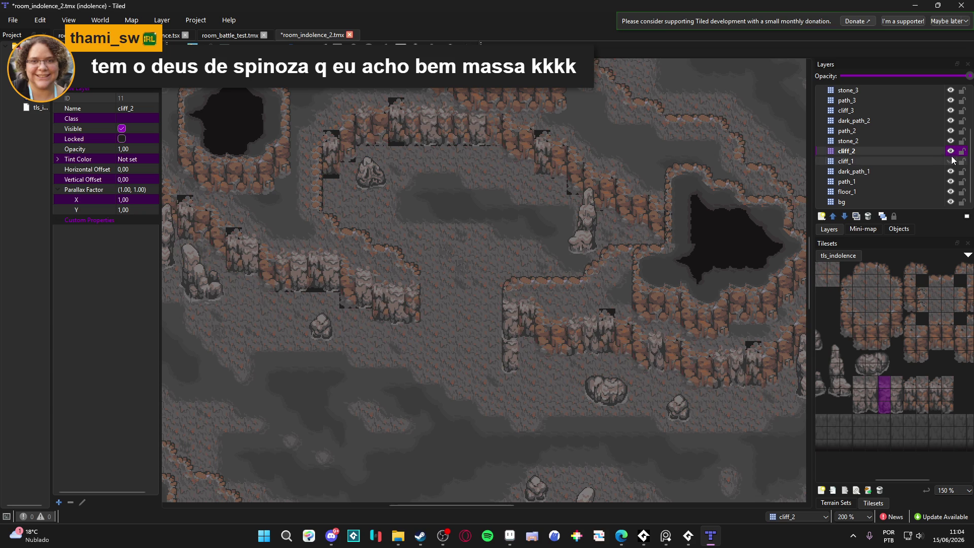
- Toggle cliff_2 and cliff_1 visibility to compare their tiles, leaving cliff_1 active
{"action": "left_click", "coordinate": [950, 152]}
{"action": "left_click", "coordinate": [951, 153]}
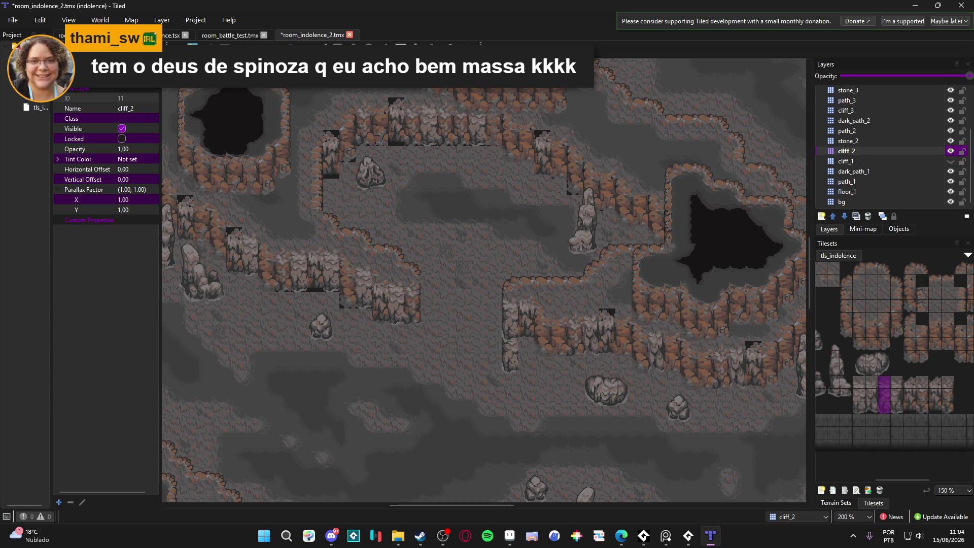
{"action": "left_click", "coordinate": [921, 171]}
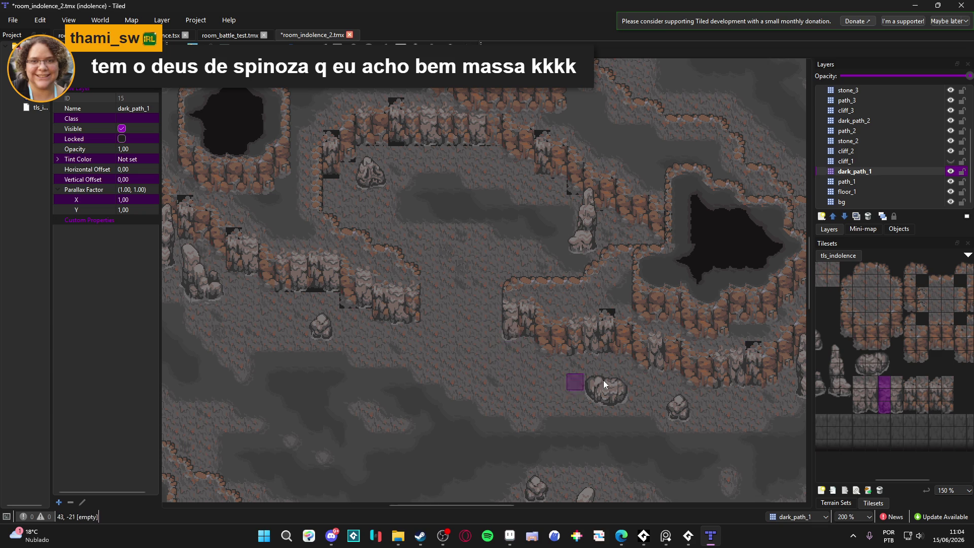
{"action": "left_click", "coordinate": [947, 160]}
{"action": "left_click", "coordinate": [933, 160]}
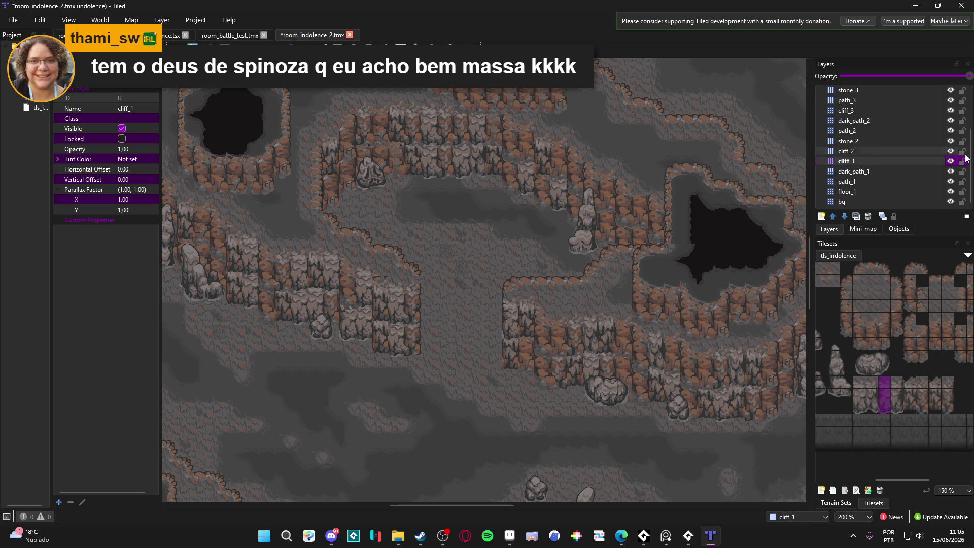
{"action": "double_click", "coordinate": [950, 162]}
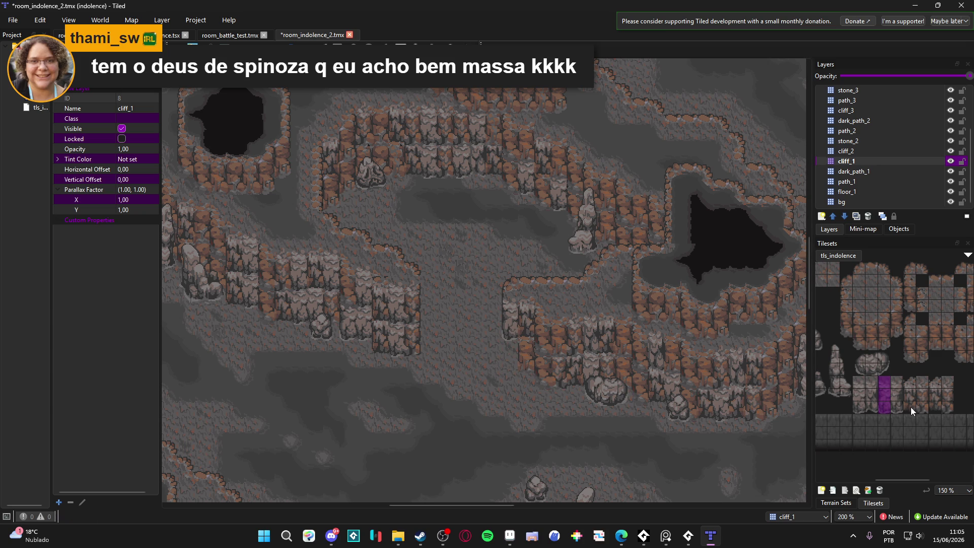
- Pick three-tile cliff column stamps on cliff_1 and cliff_2, then save the map
{"action": "left_click_drag", "start_coordinate": [893, 407], "coordinate": [888, 403]}
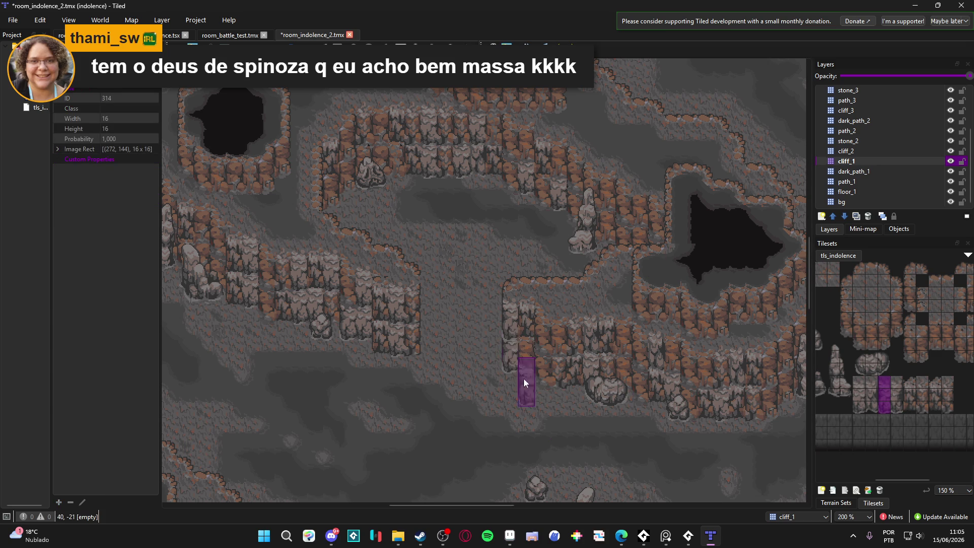
{"action": "left_click", "coordinate": [898, 151]}
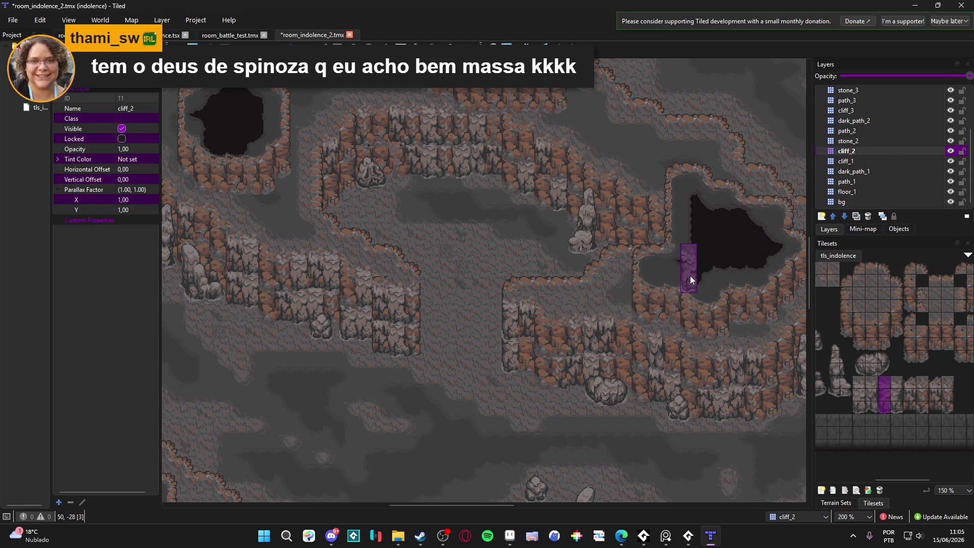
{"action": "scroll", "coordinate": [524, 344], "scroll_direction": "up", "scroll_amount": 1, "text": "ctrl"}
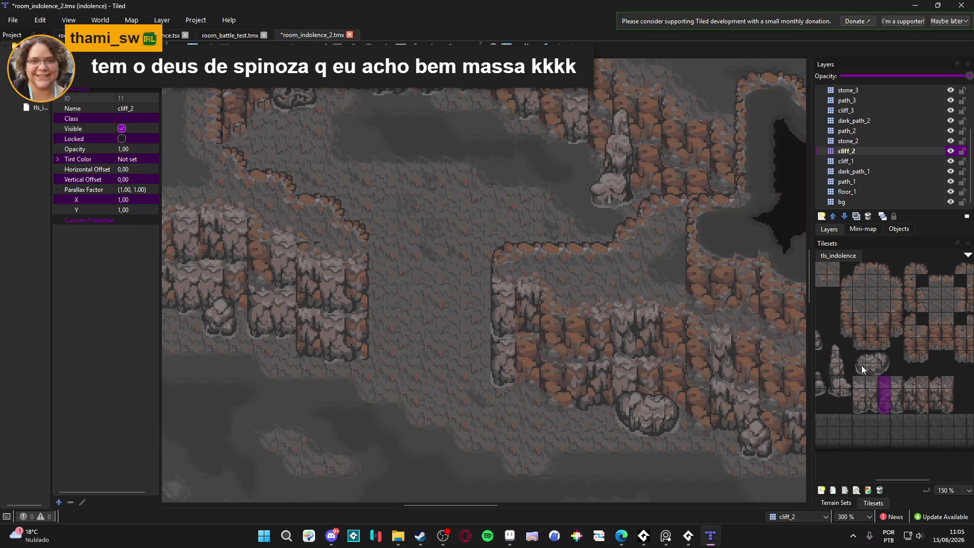
{"action": "left_click_drag", "start_coordinate": [922, 383], "coordinate": [924, 410]}
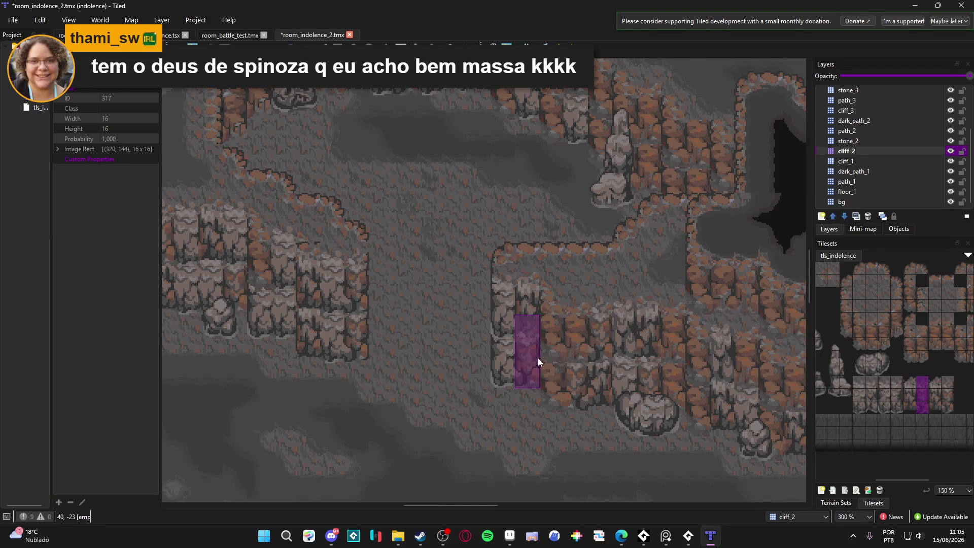
{"action": "left_click", "coordinate": [869, 161]}
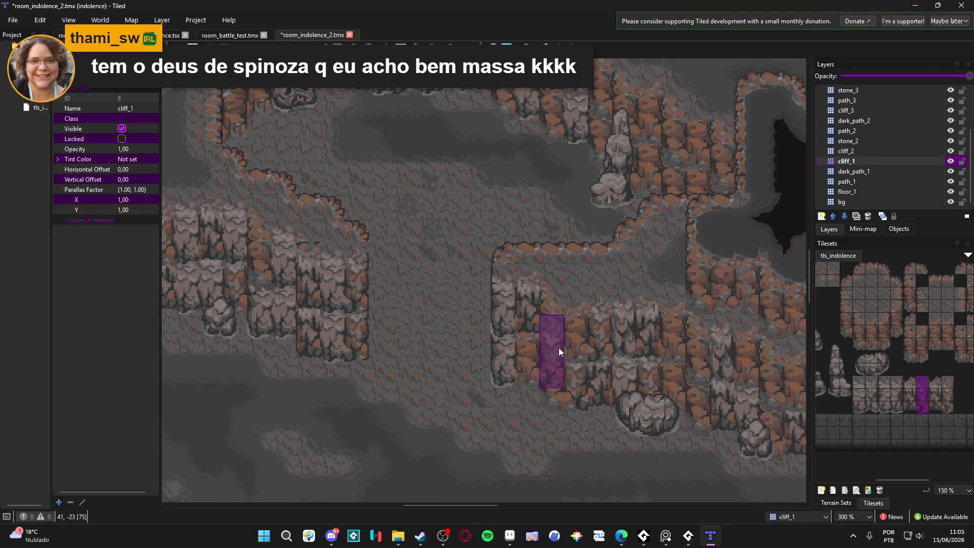
{"action": "scroll", "coordinate": [634, 428], "scroll_direction": "down", "scroll_amount": 1}
{"action": "key", "text": "ctrl+s"}
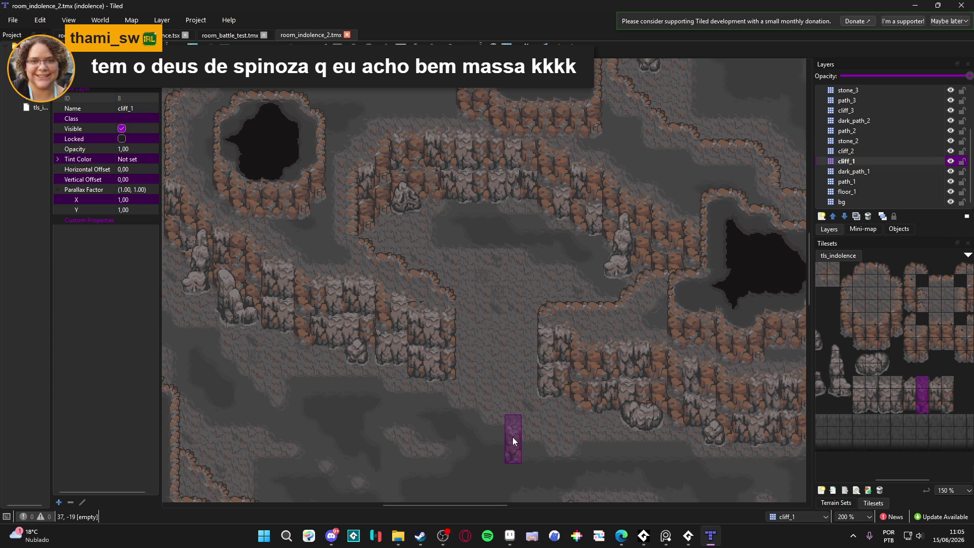
- Hide and reshow cliff_1 and cliff_2 again to compare the walls
{"action": "left_click", "coordinate": [951, 162]}
{"action": "left_click", "coordinate": [951, 162]}
{"action": "left_click", "coordinate": [930, 154]}
{"action": "left_click", "coordinate": [951, 151]}
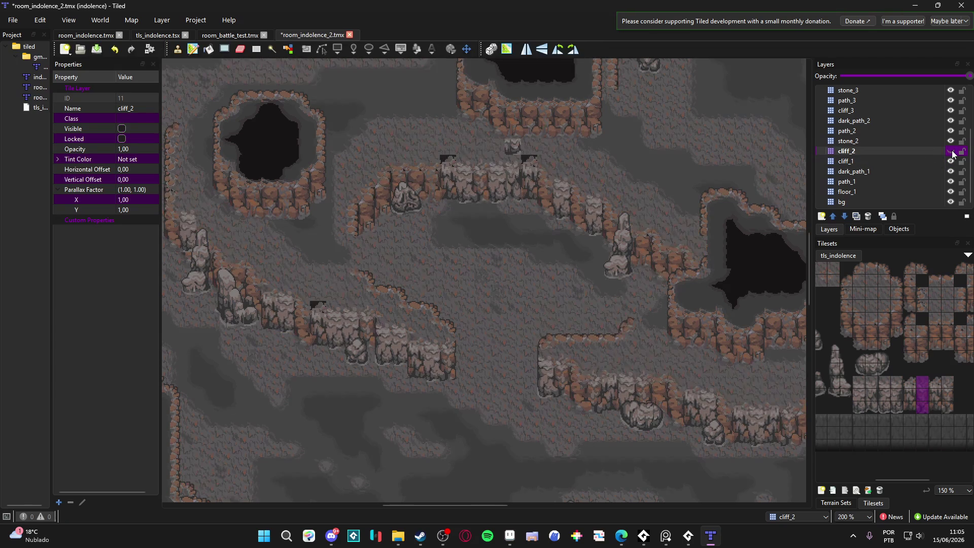
{"action": "left_click", "coordinate": [951, 152]}
- Recheck the cliff_2 tiles, then choose a cliff wall column on the cliff_1 layer
{"action": "double_click", "coordinate": [951, 152]}
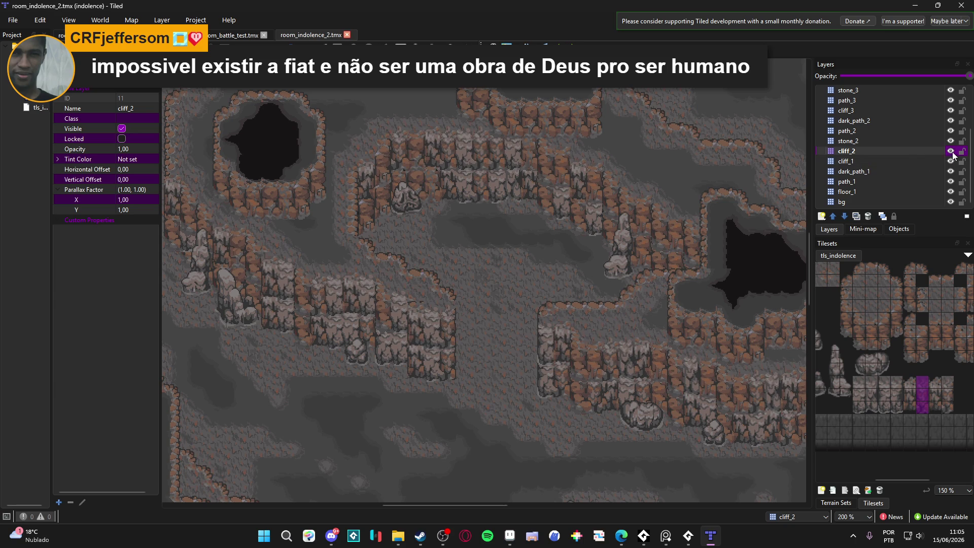
{"action": "double_click", "coordinate": [951, 152]}
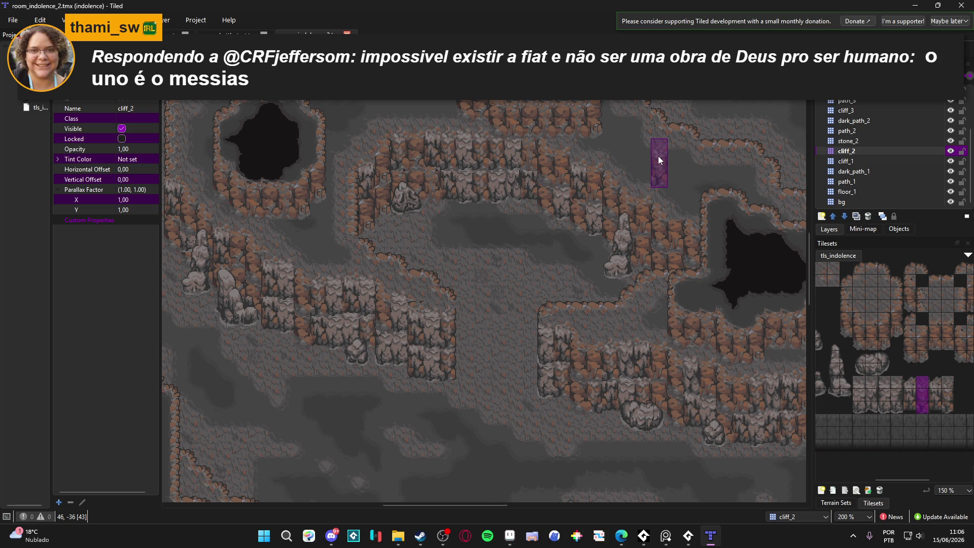
{"action": "left_click_drag", "start_coordinate": [419, 233], "coordinate": [501, 260]}
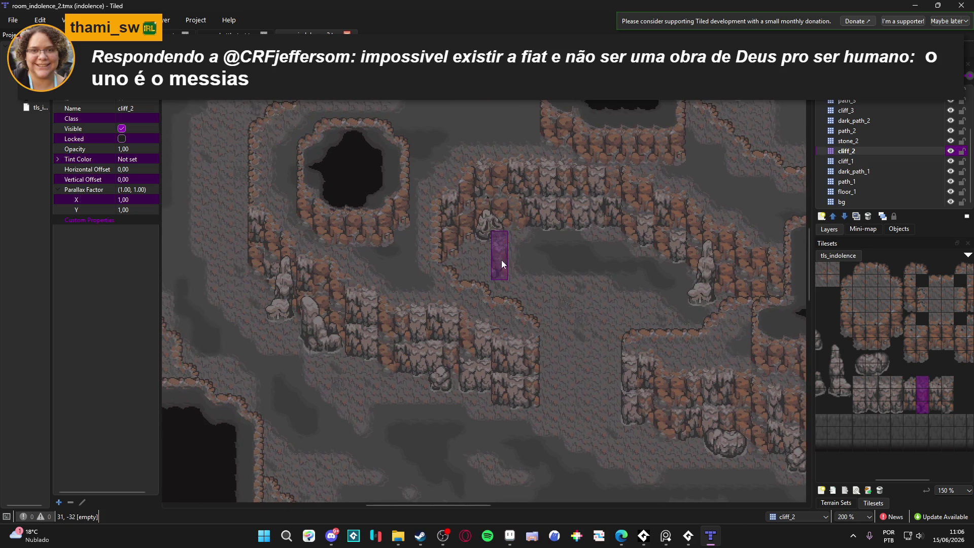
{"action": "left_click", "coordinate": [873, 161]}
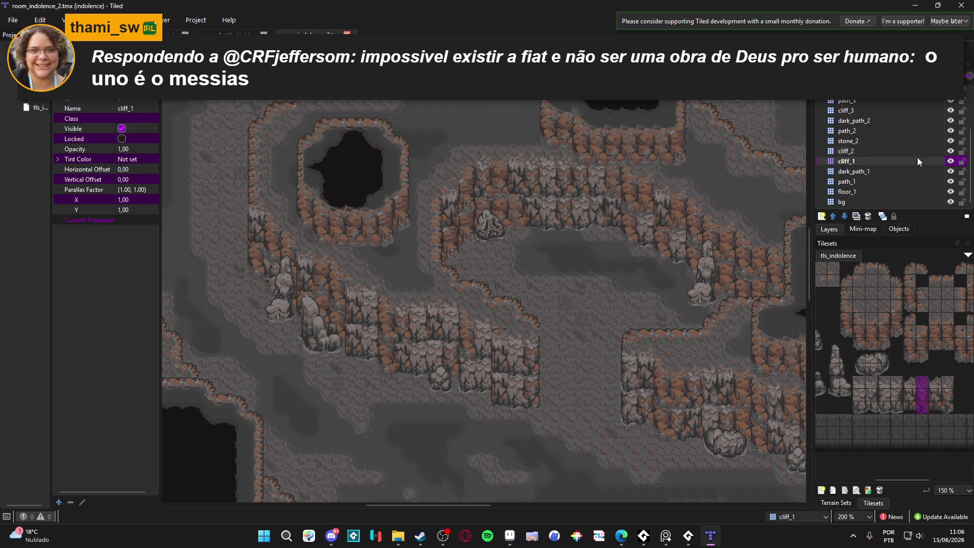
{"action": "left_click", "coordinate": [886, 406]}
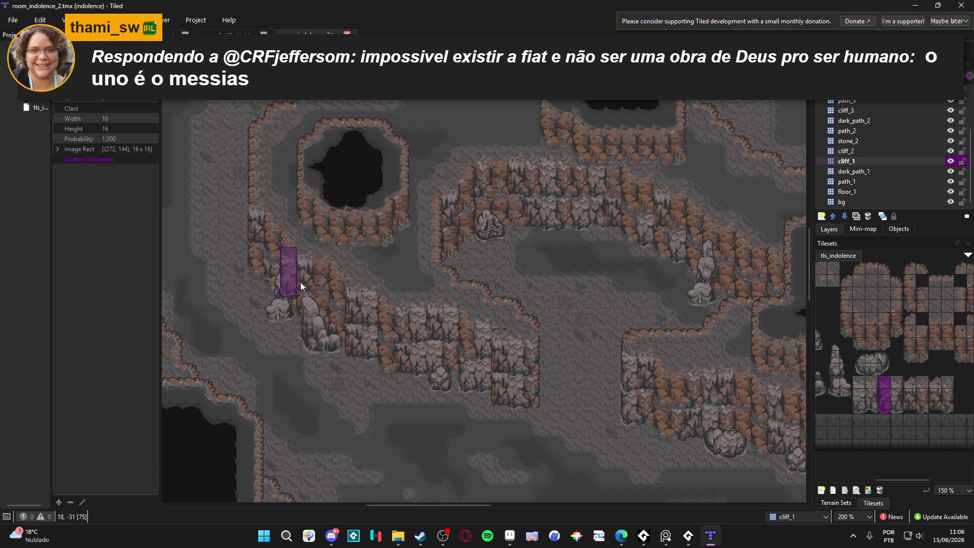
- Stamp cliff columns onto the left and middle walls, saving in between
{"action": "left_click", "coordinate": [255, 260]}
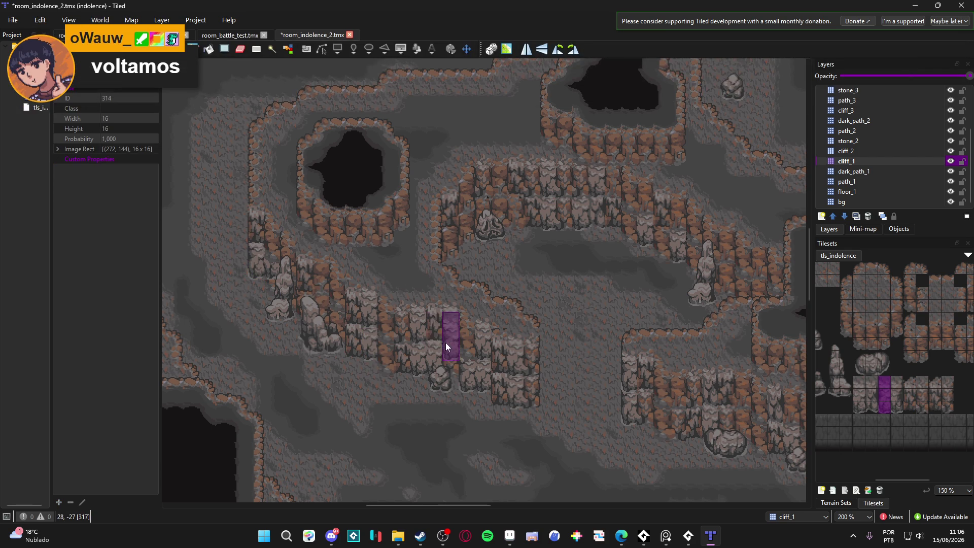
{"action": "left_click_drag", "start_coordinate": [473, 267], "coordinate": [506, 280]}
{"action": "key", "text": "ctrl+s"}
{"action": "scroll", "coordinate": [518, 287], "scroll_direction": "down", "scroll_amount": 1}
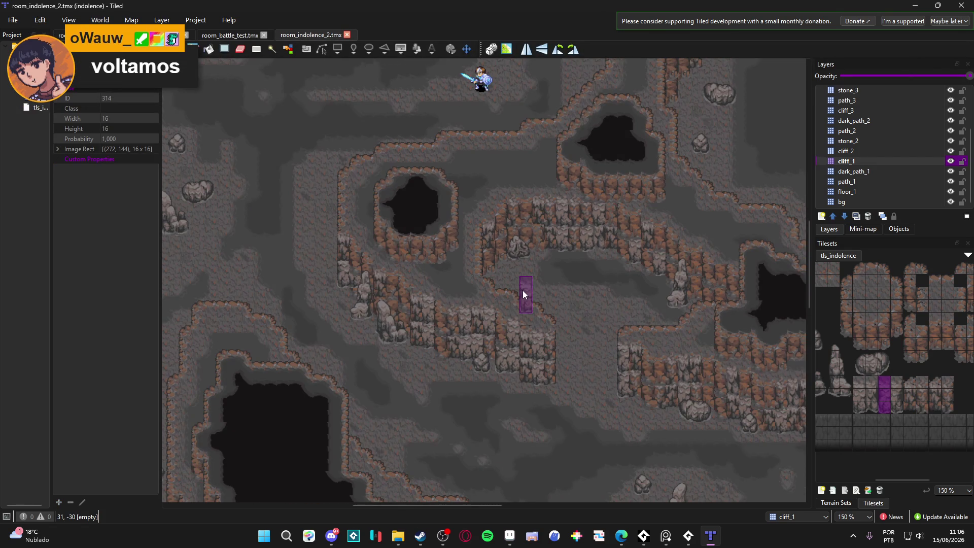
{"action": "left_click", "coordinate": [342, 288]}
{"action": "scroll", "coordinate": [355, 286], "scroll_direction": "up", "scroll_amount": 1}
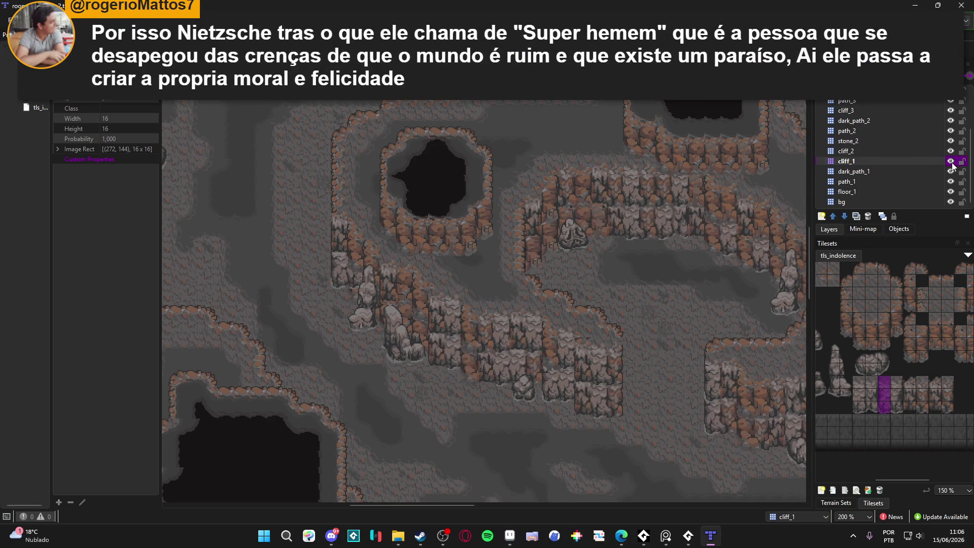
- Stamp one more cliff column into the wall, then move to the cliff_2 layer
{"action": "left_click", "coordinate": [346, 286]}
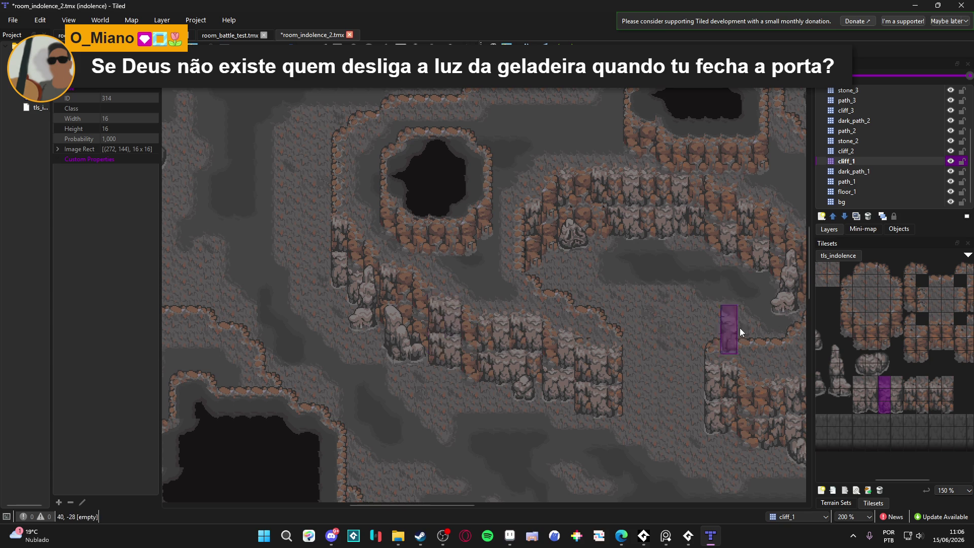
{"action": "left_click", "coordinate": [937, 151]}
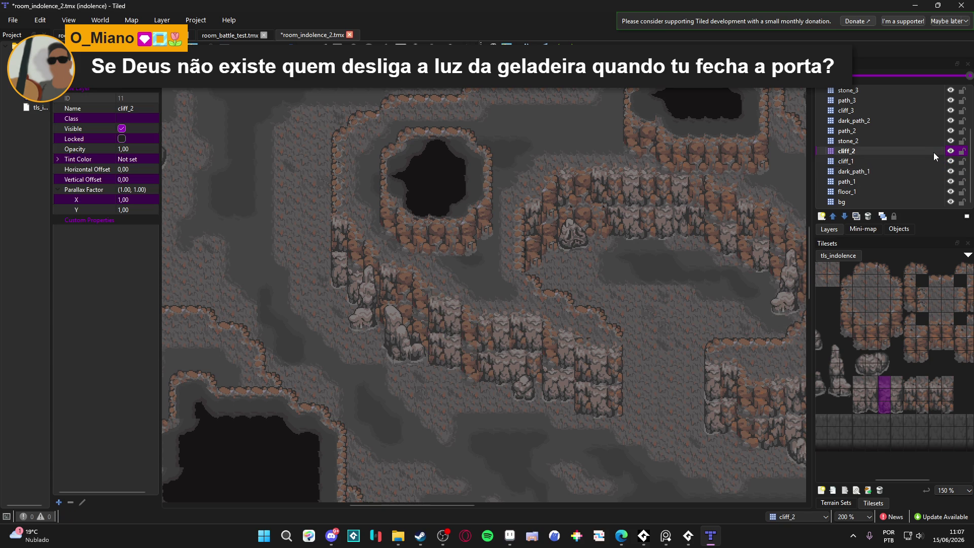
{"action": "scroll", "coordinate": [393, 272], "scroll_direction": "up", "scroll_amount": 2}
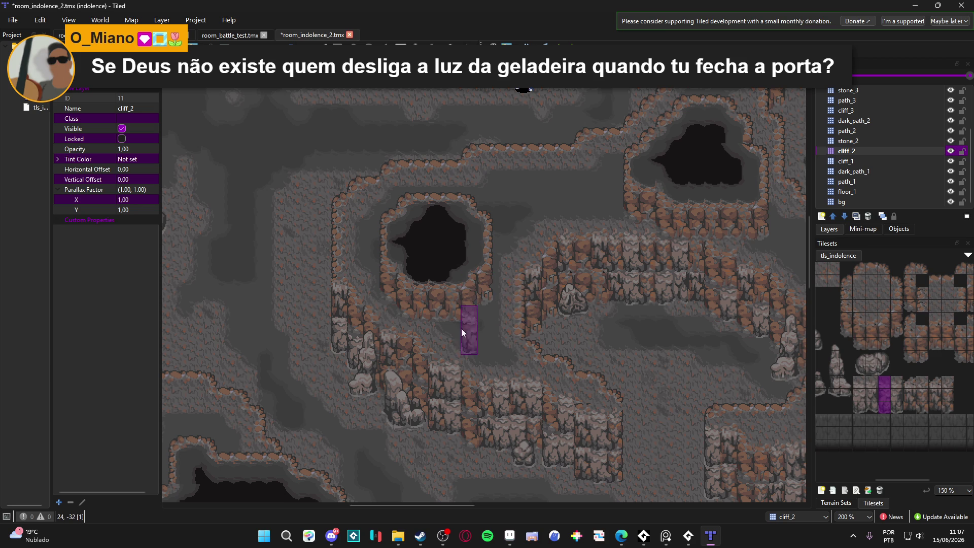
{"action": "scroll", "coordinate": [422, 335], "scroll_direction": "right", "scroll_amount": 1}
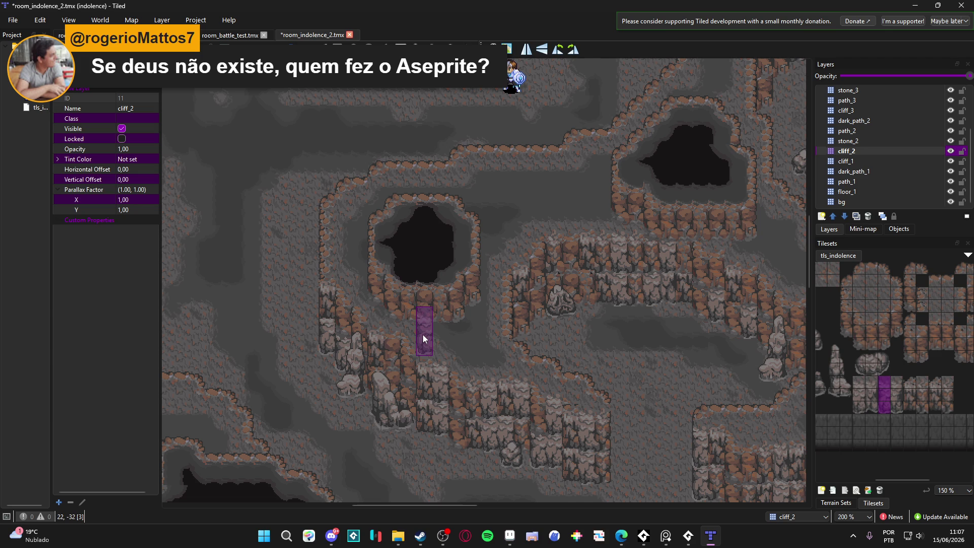
{"action": "scroll", "coordinate": [403, 302], "scroll_direction": "down", "scroll_amount": 1}
{"action": "scroll", "coordinate": [457, 292], "scroll_direction": "down", "scroll_amount": 2}
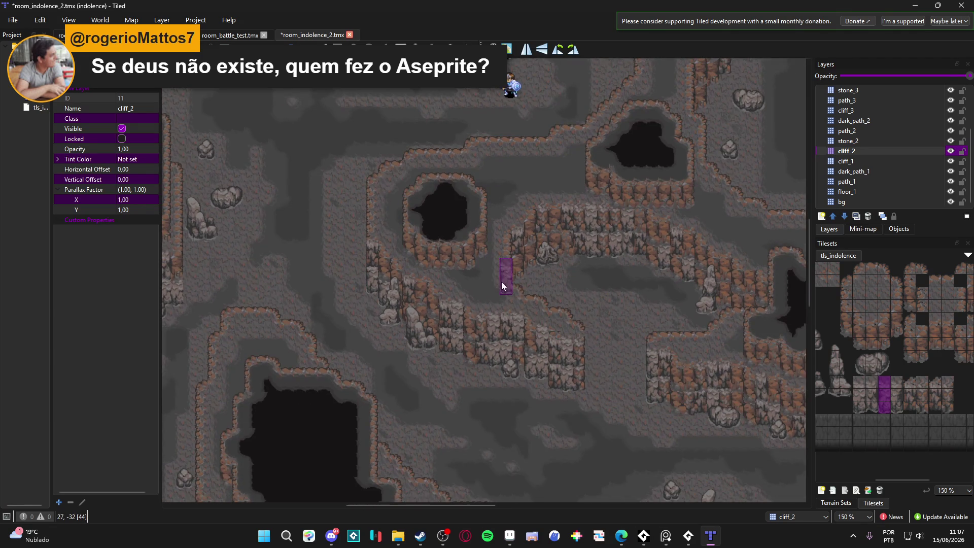
{"action": "left_click_drag", "start_coordinate": [580, 332], "coordinate": [512, 283]}
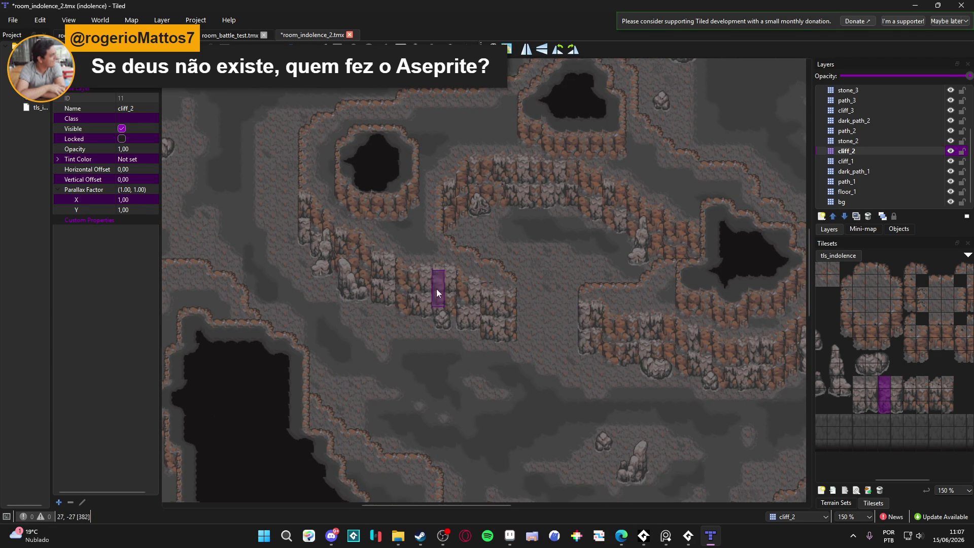
- Select a three-tile stone pillar column in the tls_indolence tileset
{"action": "scroll", "coordinate": [448, 291], "scroll_direction": "left", "scroll_amount": 5}
{"action": "scroll", "coordinate": [360, 240], "scroll_direction": "down", "scroll_amount": 3}
{"action": "scroll", "coordinate": [359, 239], "scroll_direction": "right", "scroll_amount": 3}
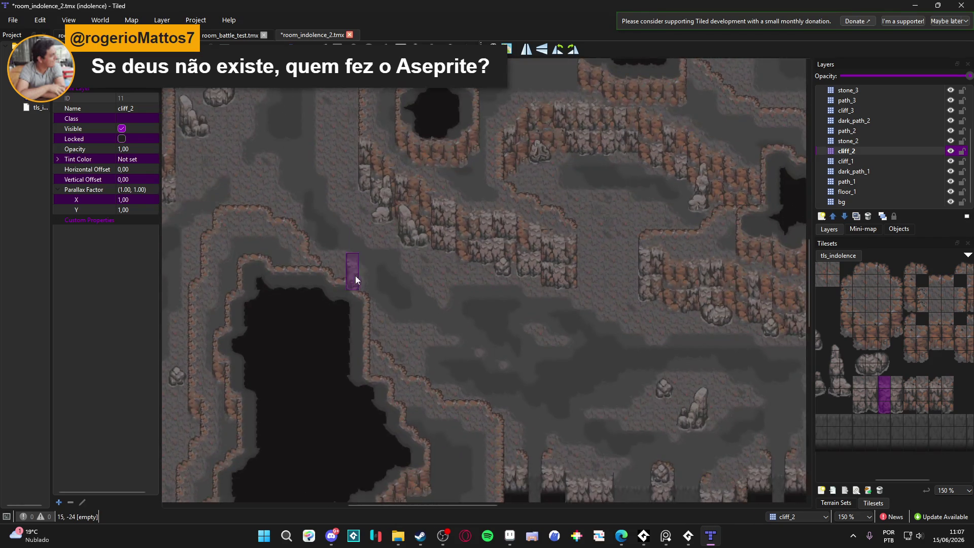
{"action": "scroll", "coordinate": [338, 213], "scroll_direction": "down", "scroll_amount": 5}
{"action": "scroll", "coordinate": [350, 213], "scroll_direction": "up", "scroll_amount": 3}
{"action": "scroll", "coordinate": [357, 249], "scroll_direction": "up", "scroll_amount": 10}
{"action": "scroll", "coordinate": [357, 248], "scroll_direction": "left", "scroll_amount": 3}
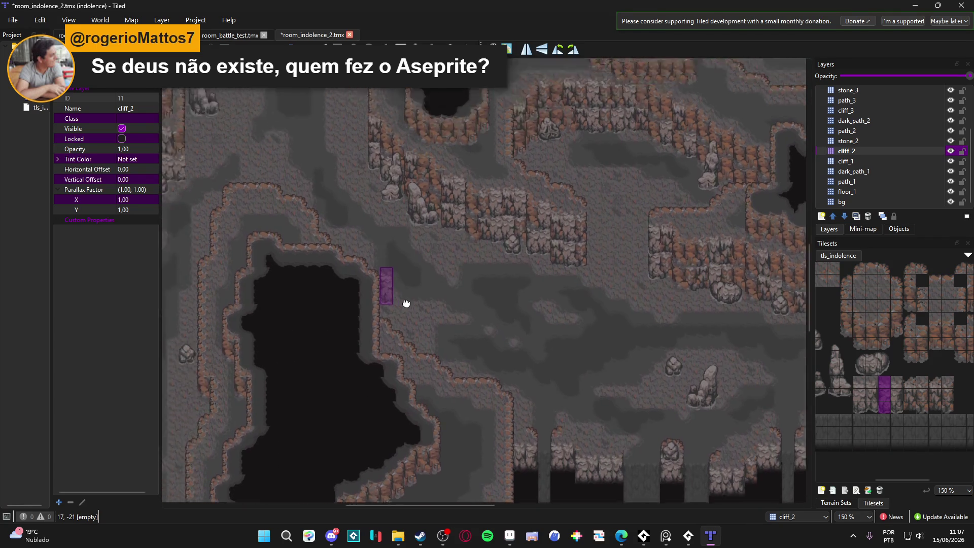
{"action": "scroll", "coordinate": [412, 285], "scroll_direction": "up", "scroll_amount": 2, "text": "ctrl"}
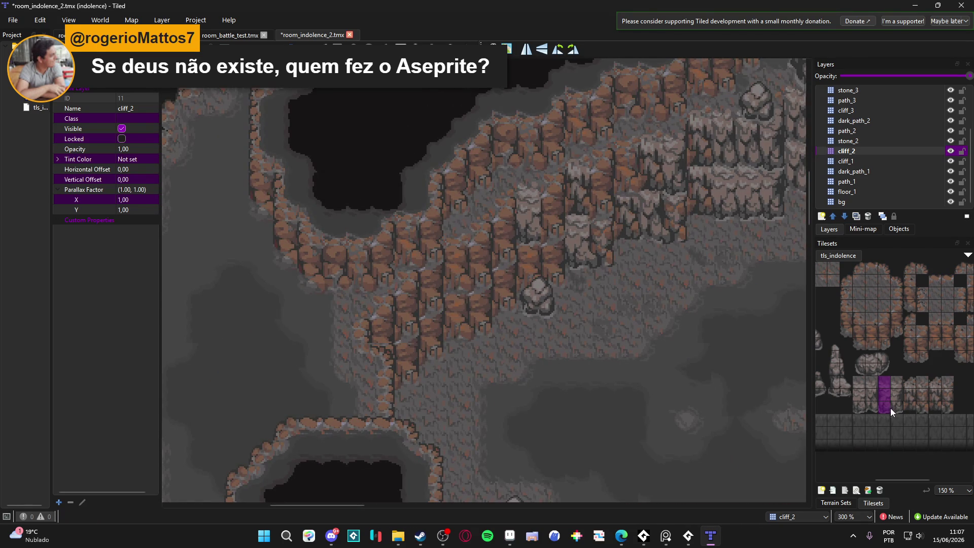
{"action": "left_click_drag", "start_coordinate": [898, 407], "coordinate": [897, 378]}
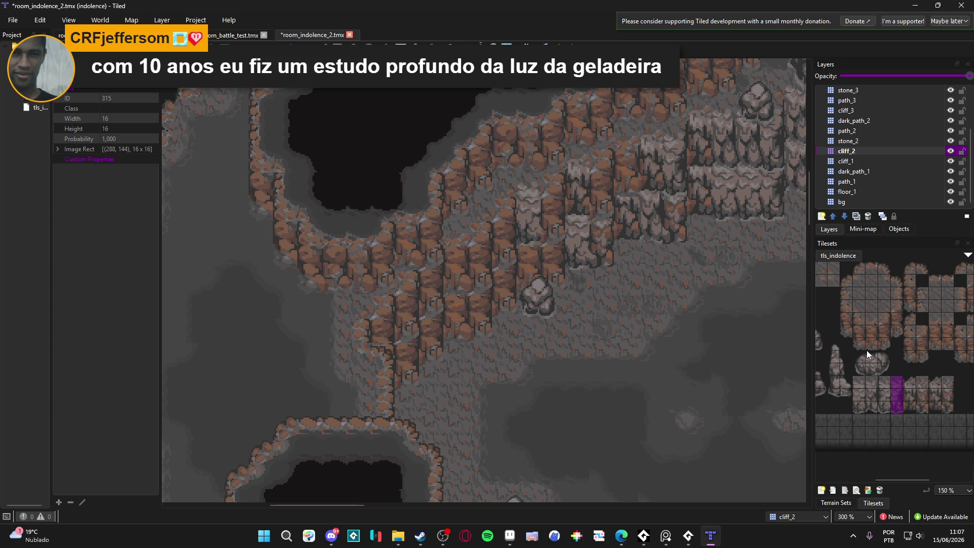
- Stamp stone pillar tiles onto cliff_1 and then cliff_2 left of the map centre
{"action": "left_click", "coordinate": [944, 160]}
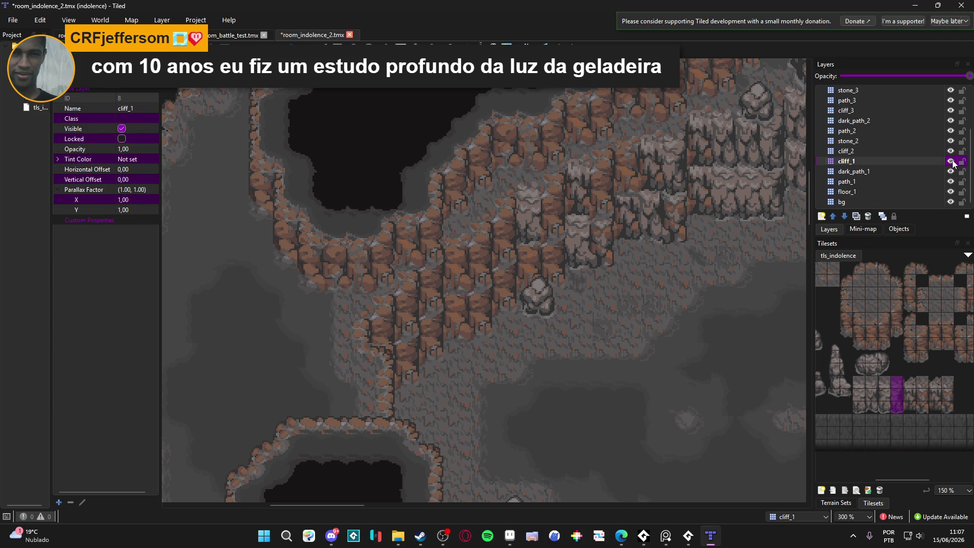
{"action": "left_click", "coordinate": [434, 330]}
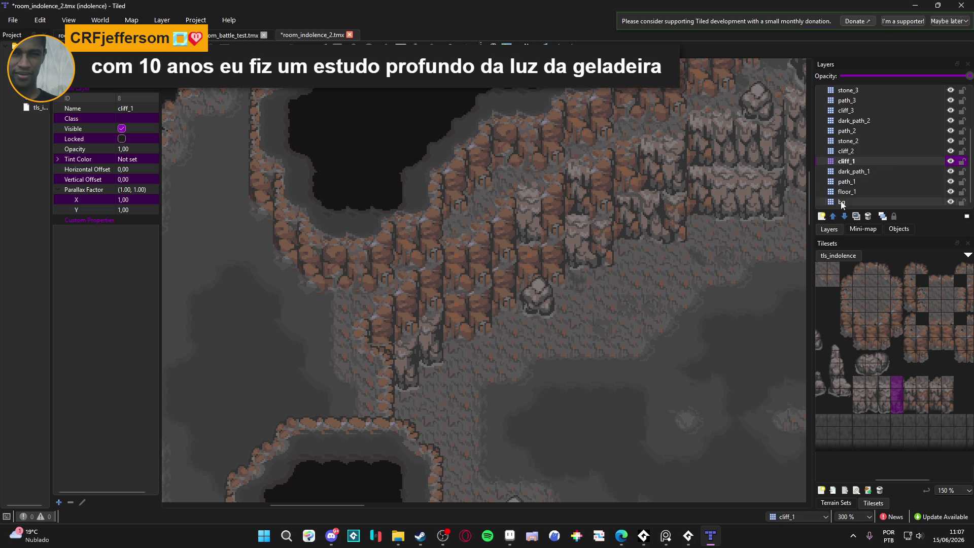
{"action": "left_click", "coordinate": [926, 152]}
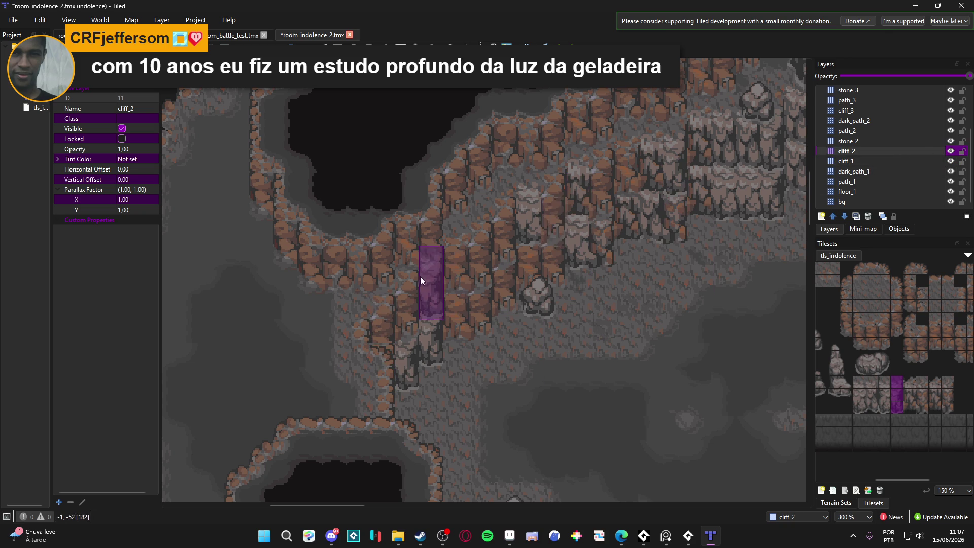
{"action": "left_click", "coordinate": [444, 282]}
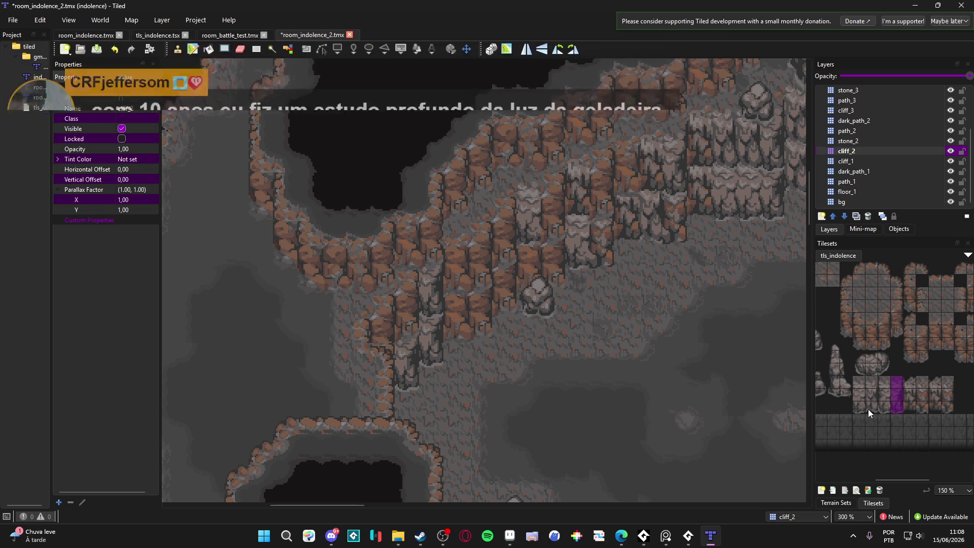
- Stamp neighbouring pillar columns further left on cliff_2
{"action": "left_click", "coordinate": [868, 409]}
{"action": "left_click", "coordinate": [419, 309]}
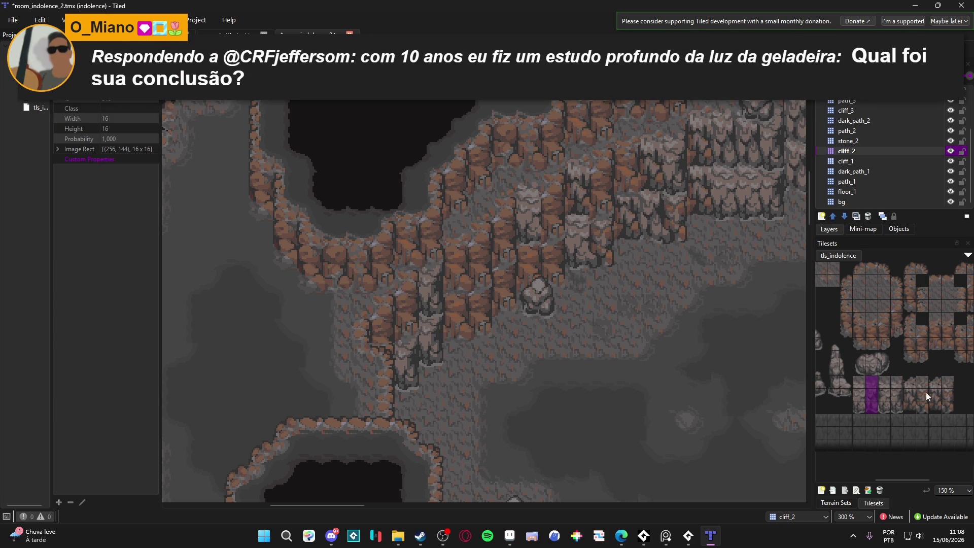
{"action": "left_click", "coordinate": [897, 404]}
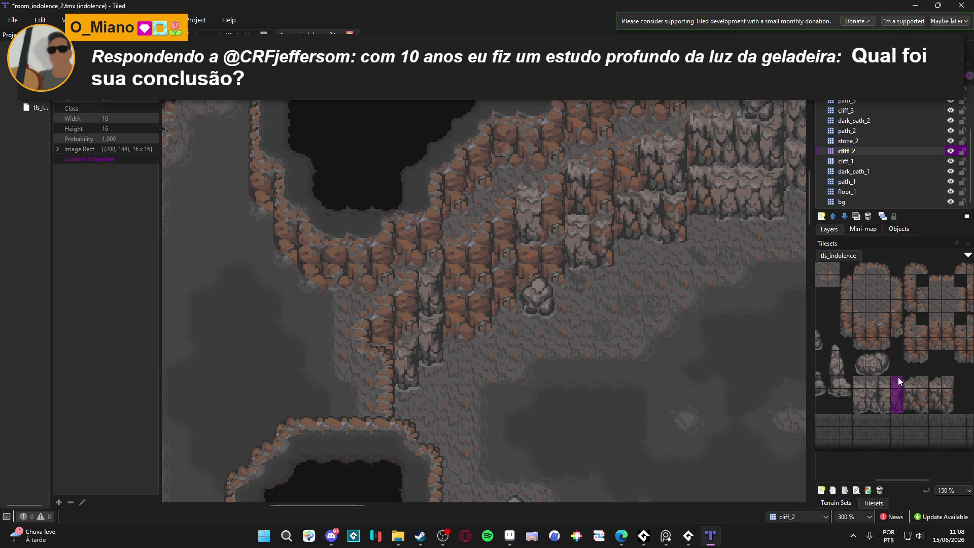
{"action": "left_click", "coordinate": [382, 339]}
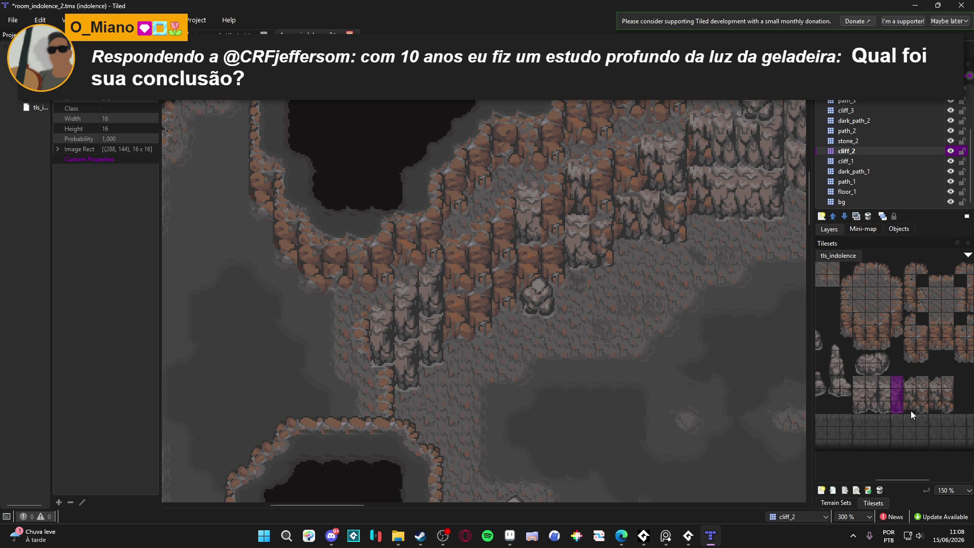
{"action": "left_click", "coordinate": [911, 406]}
- Stamp two more pillar columns below and left of the existing ones
{"action": "left_click", "coordinate": [923, 409]}
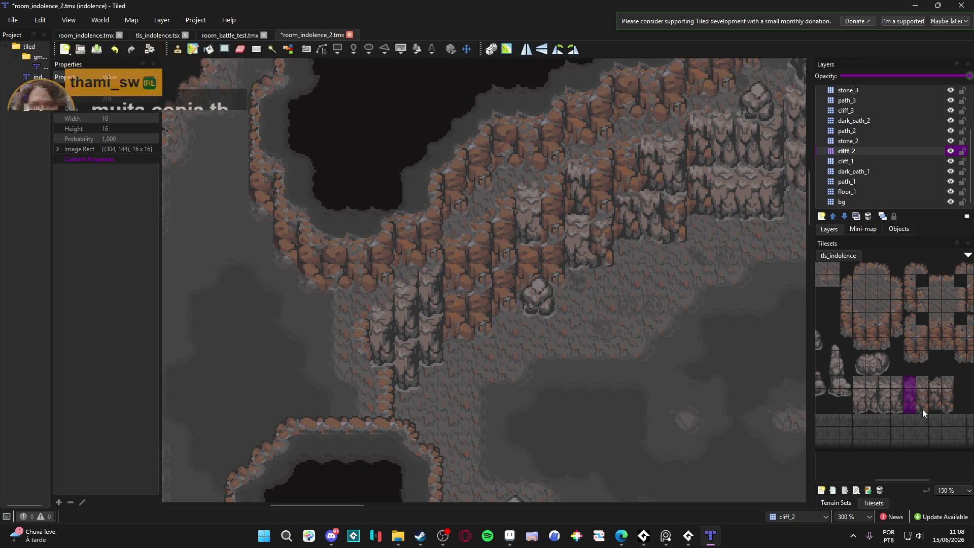
{"action": "left_click", "coordinate": [437, 309]}
{"action": "left_click", "coordinate": [424, 351]}
{"action": "left_click", "coordinate": [871, 161]}
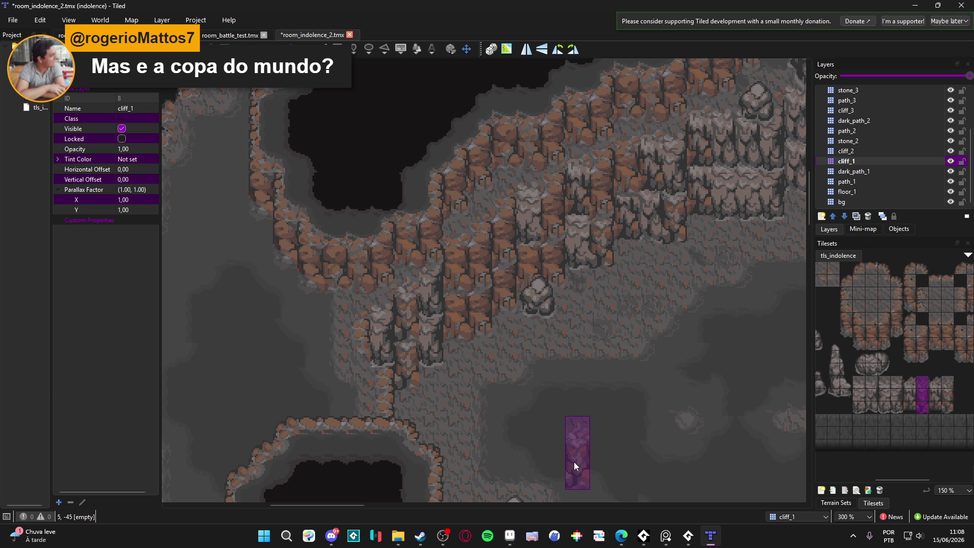
- Check cliff_2's tiles, then switch to cliff_3 and pick a three-tile cliff column
{"action": "left_click", "coordinate": [895, 153]}
{"action": "left_click", "coordinate": [944, 151]}
{"action": "left_click", "coordinate": [943, 151]}
{"action": "left_click", "coordinate": [943, 111]}
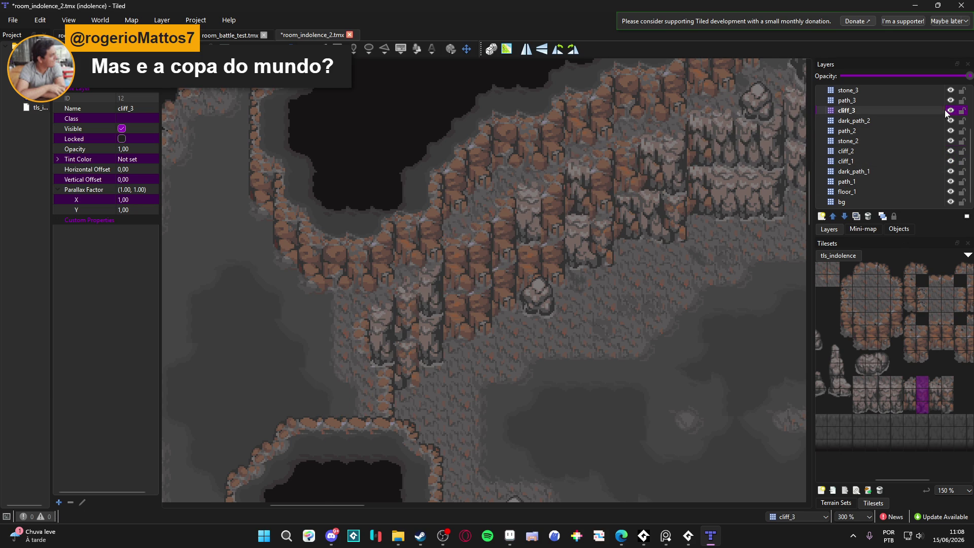
{"action": "left_click", "coordinate": [896, 409]}
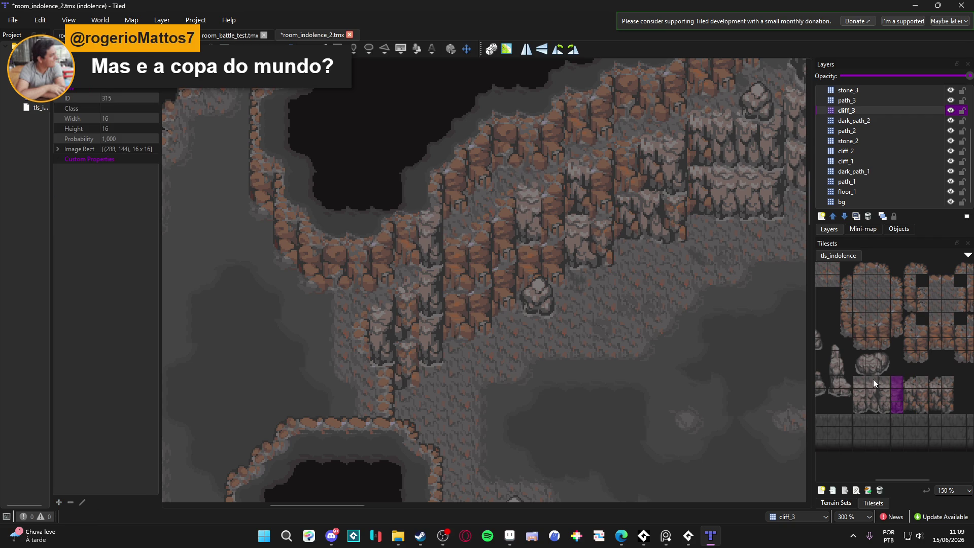
{"action": "left_click_drag", "start_coordinate": [871, 409], "coordinate": [869, 380]}
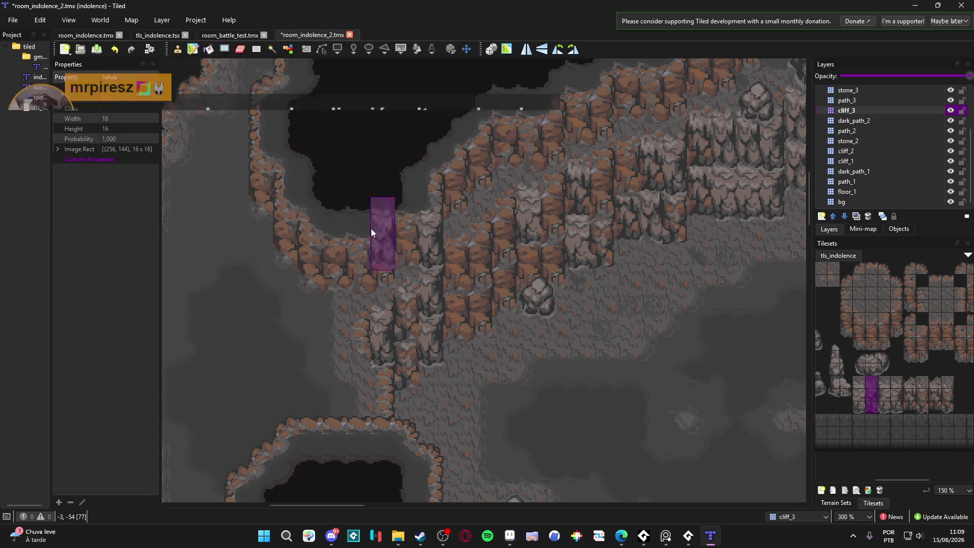
- Save the map and stamp cliff columns onto cliff_3 along the upper cave wall
{"action": "left_click_drag", "start_coordinate": [648, 283], "coordinate": [595, 354]}
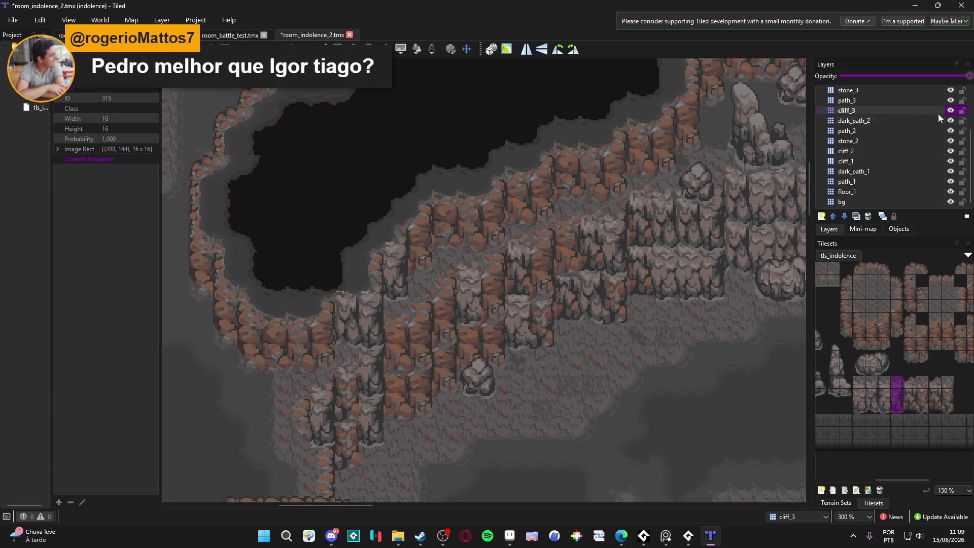
{"action": "mouse_move", "coordinate": [457, 296]}
{"action": "left_mouse_down"}
{"action": "mouse_move", "coordinate": [520, 303]}
{"action": "mouse_move", "coordinate": [513, 294]}
{"action": "left_mouse_up"}
{"action": "key", "text": "ctrl+s"}
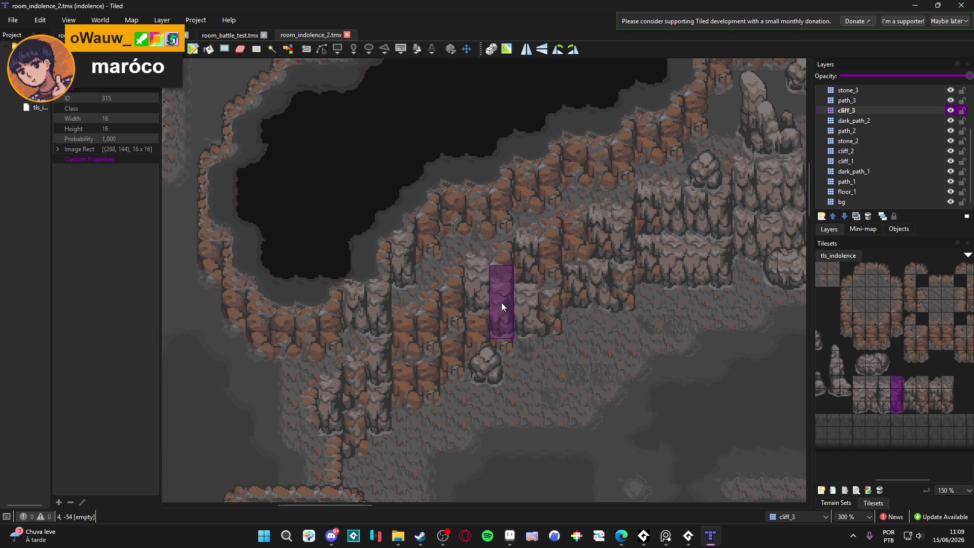
{"action": "left_click", "coordinate": [340, 319]}
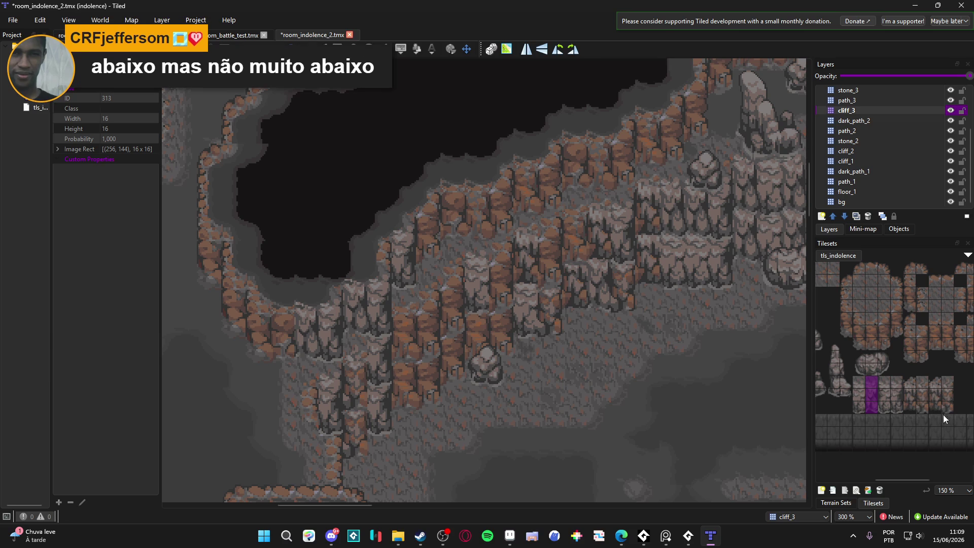
{"action": "left_click_drag", "start_coordinate": [859, 380], "coordinate": [859, 406]}
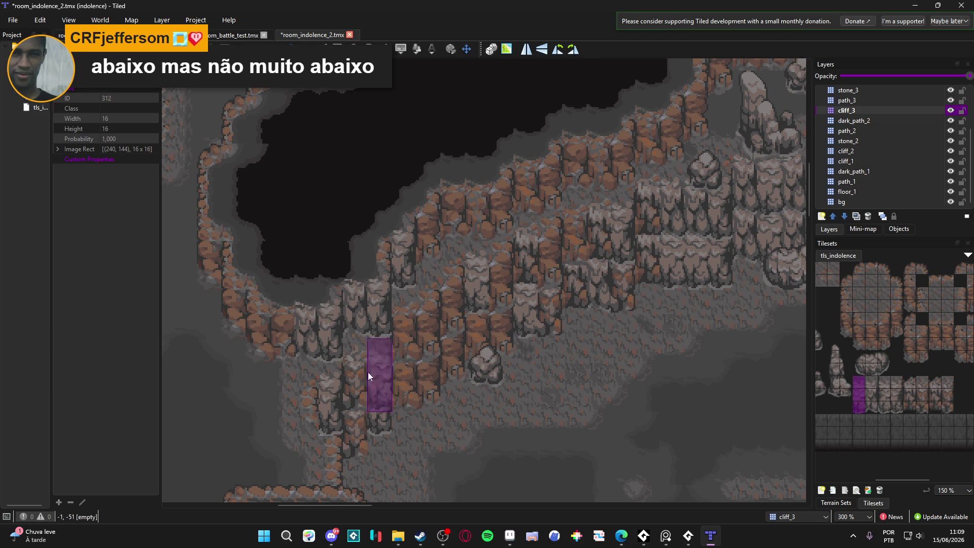
{"action": "left_click", "coordinate": [282, 327]}
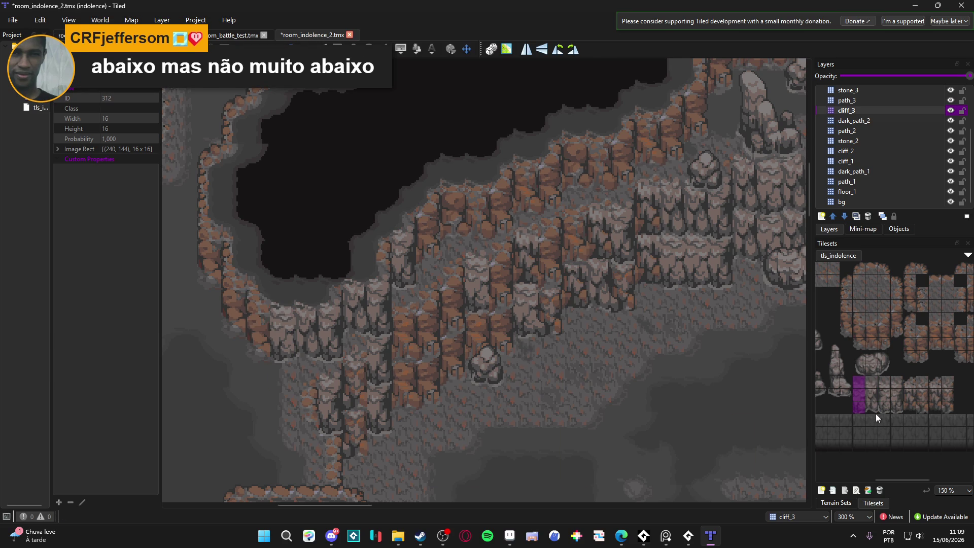
{"action": "left_click_drag", "start_coordinate": [887, 408], "coordinate": [882, 384]}
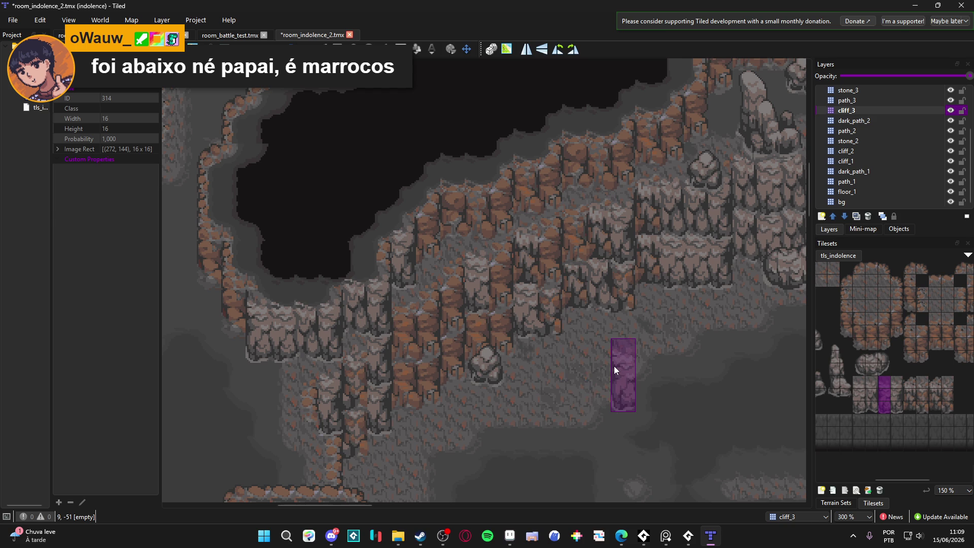
{"action": "scroll", "coordinate": [446, 335], "scroll_direction": "up", "scroll_amount": 1}
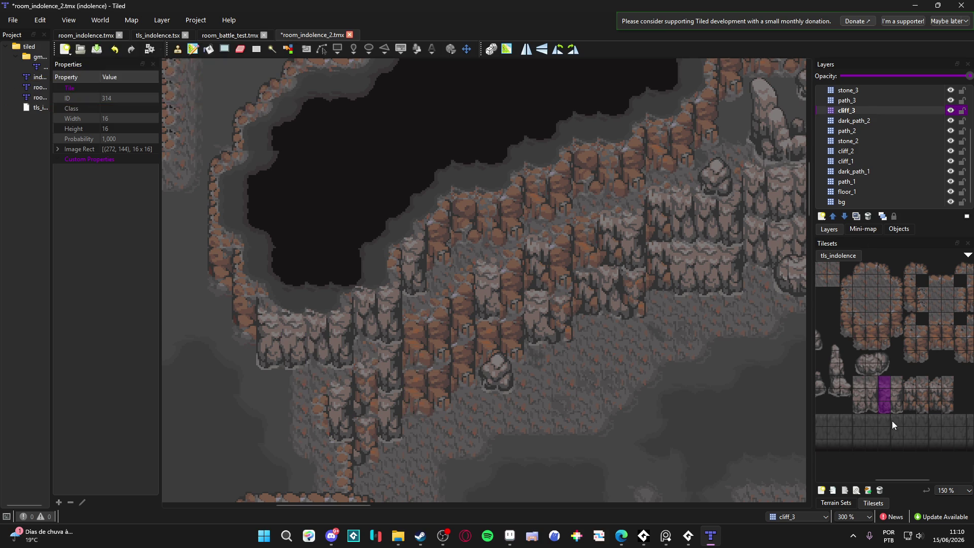
- Stamp the cliff column below the wall, further up-left, and on the right side
{"action": "left_click", "coordinate": [254, 299]}
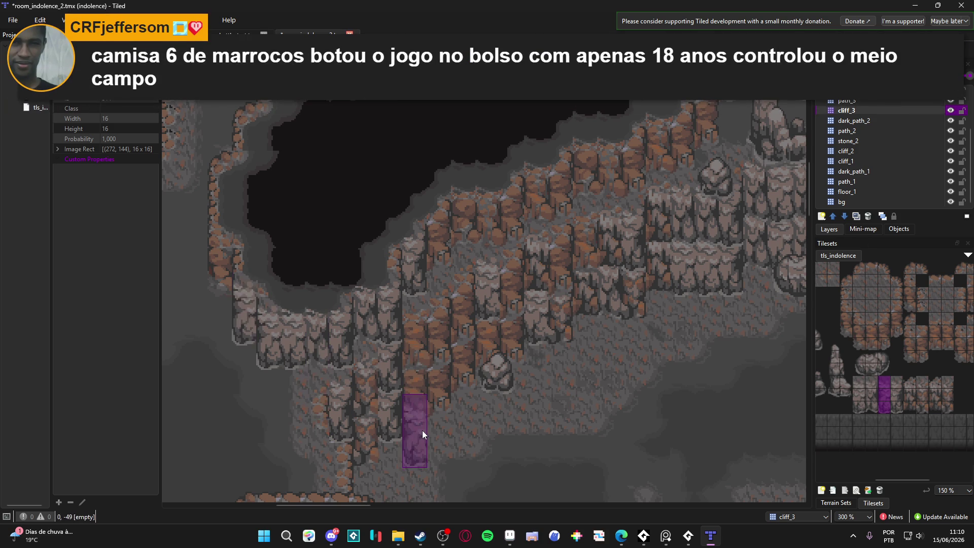
{"action": "left_click", "coordinate": [225, 259]}
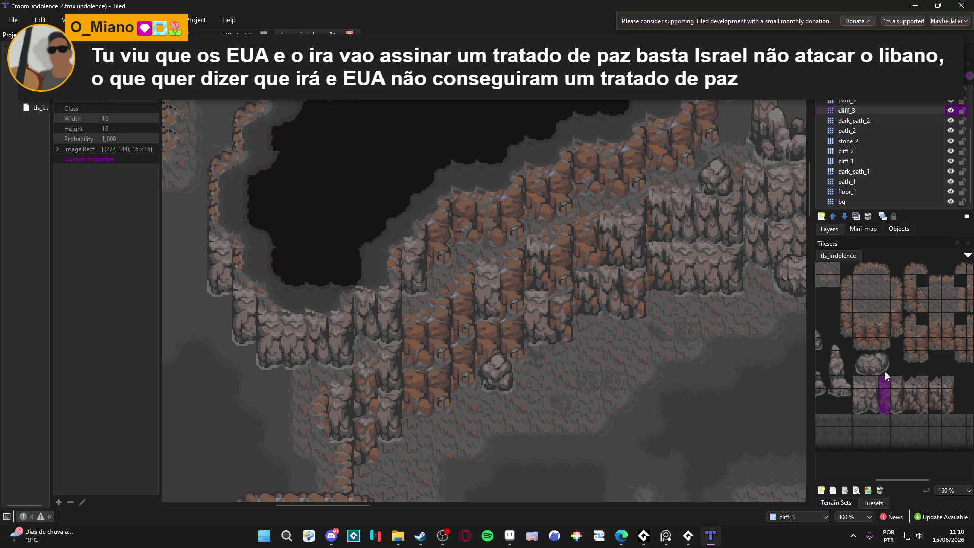
{"action": "left_click", "coordinate": [386, 208]}
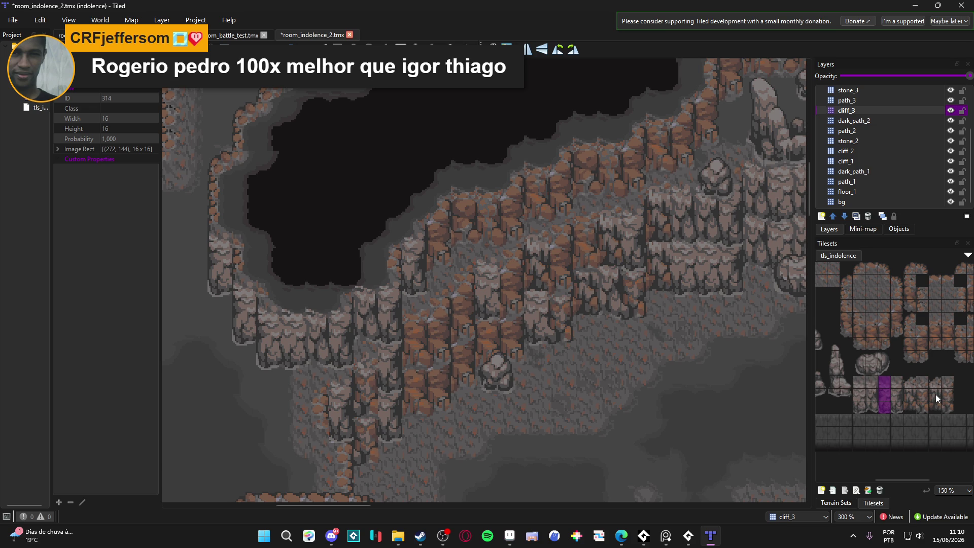
{"action": "scroll", "coordinate": [386, 322], "scroll_direction": "down", "scroll_amount": 1}
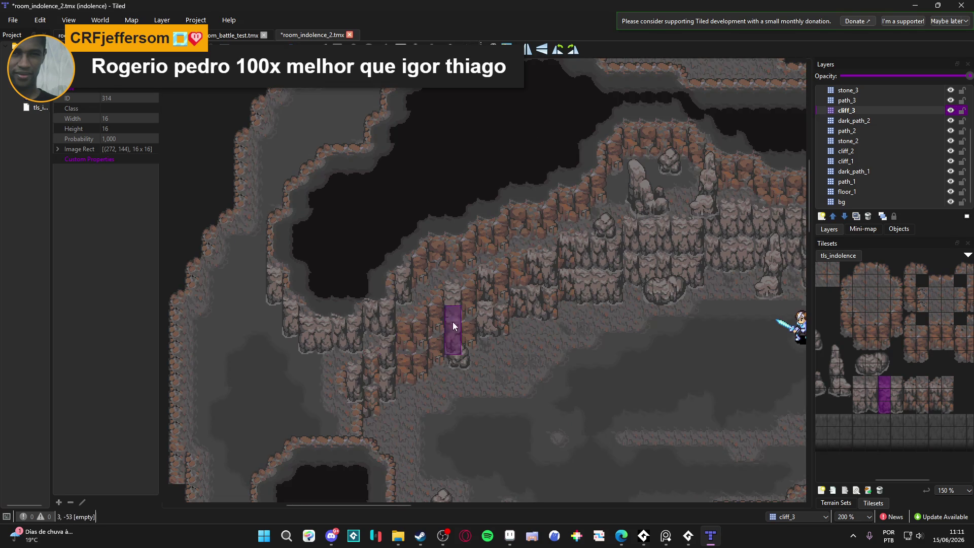
- Check cliff_3 against the map, then stamp the next three-tile cliff column onto it
{"action": "scroll", "coordinate": [431, 322], "scroll_direction": "right", "scroll_amount": 3}
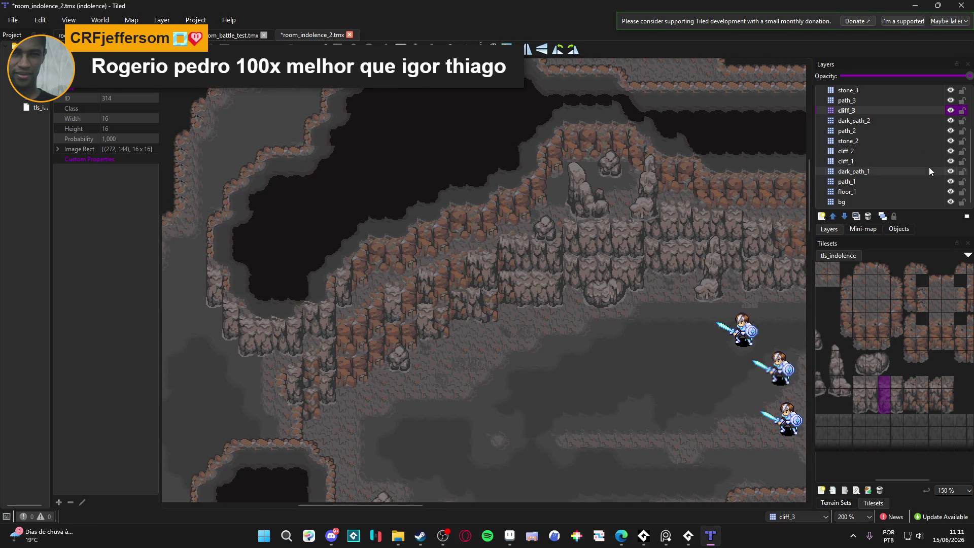
{"action": "left_click", "coordinate": [936, 151]}
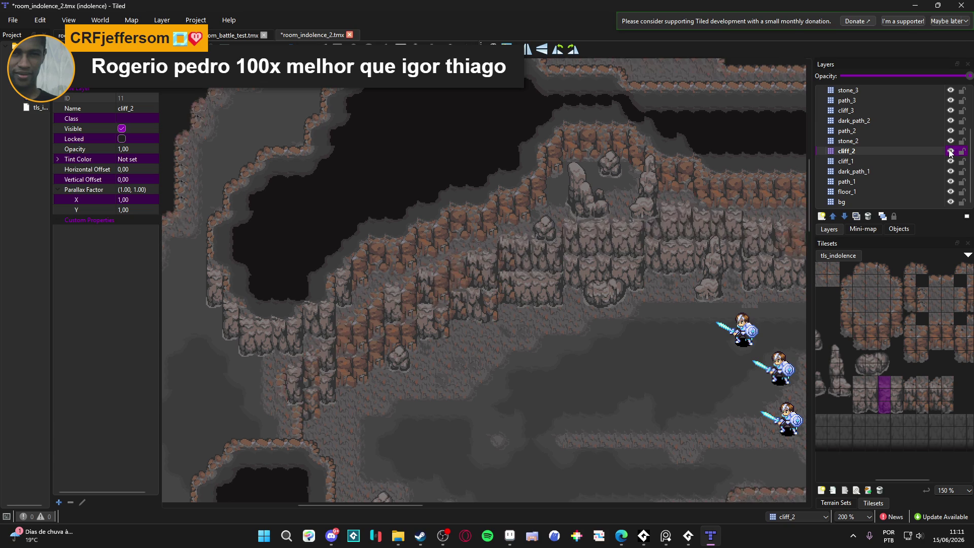
{"action": "left_click", "coordinate": [908, 111]}
{"action": "left_click", "coordinate": [951, 112]}
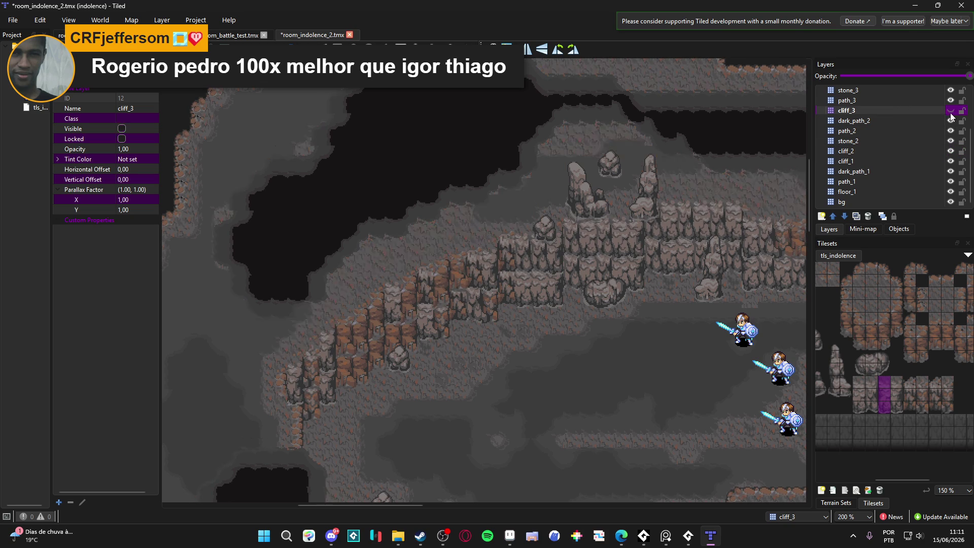
{"action": "scroll", "coordinate": [461, 266], "scroll_direction": "down", "scroll_amount": 2}
{"action": "key", "text": "ctrl+z"}
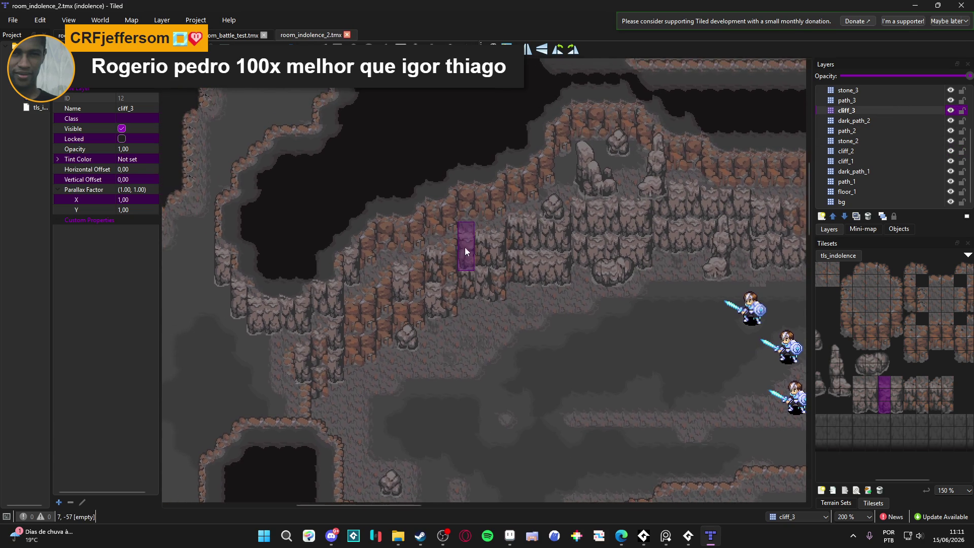
{"action": "left_click_drag", "start_coordinate": [895, 409], "coordinate": [897, 384]}
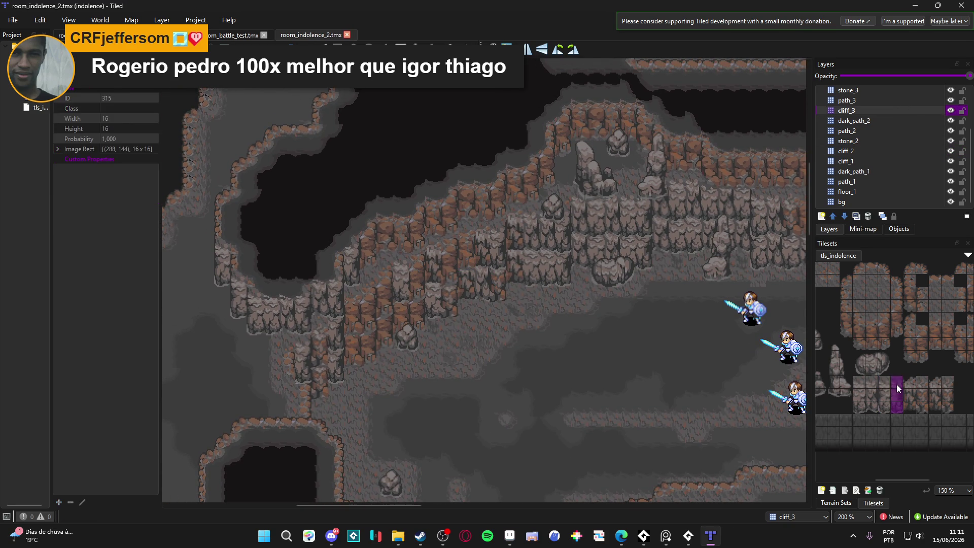
{"action": "scroll", "coordinate": [429, 240], "scroll_direction": "up", "scroll_amount": 2}
{"action": "left_click", "coordinate": [457, 237]}
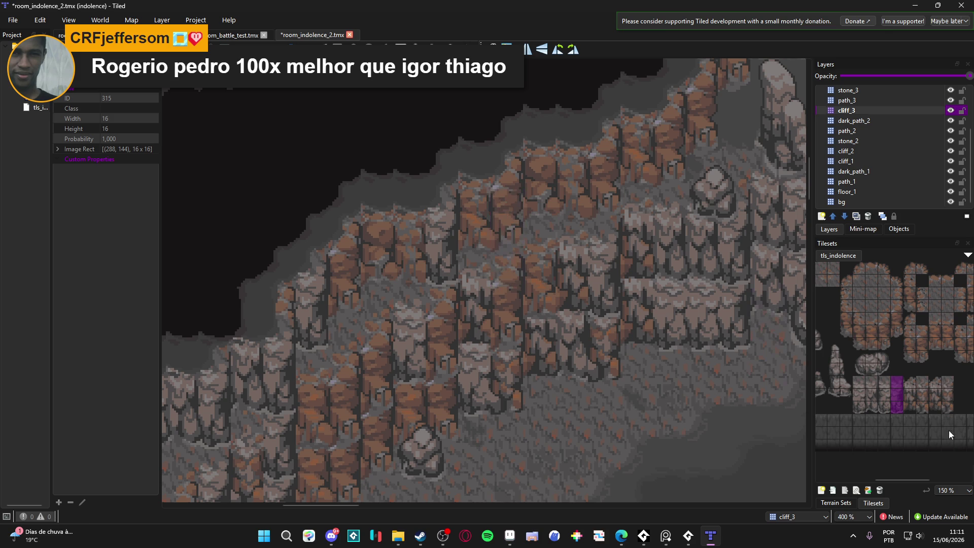
- Stamp the next cliff column into the cliff wall on cliff_3, compare, and save
{"action": "left_click_drag", "start_coordinate": [908, 408], "coordinate": [907, 382]}
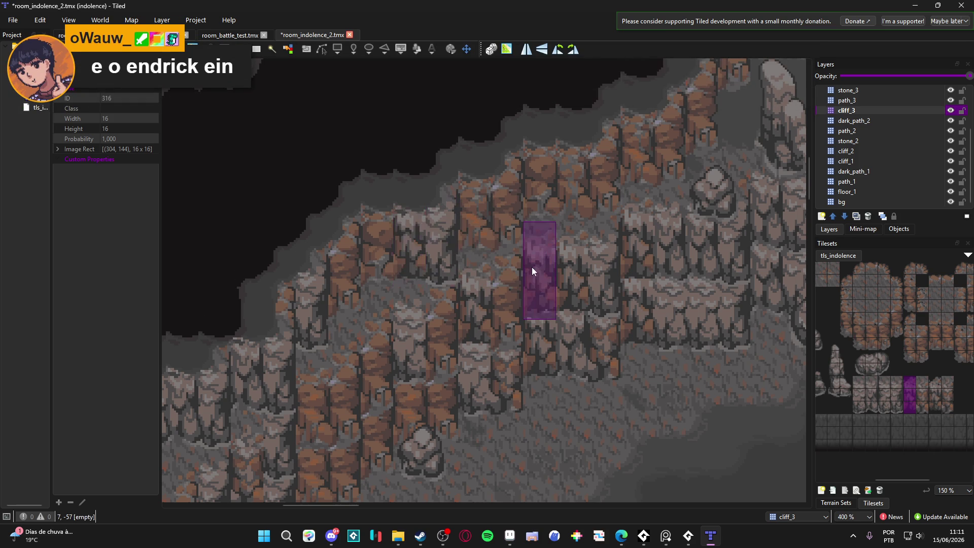
{"action": "scroll", "coordinate": [549, 276], "scroll_direction": "up", "scroll_amount": 1}
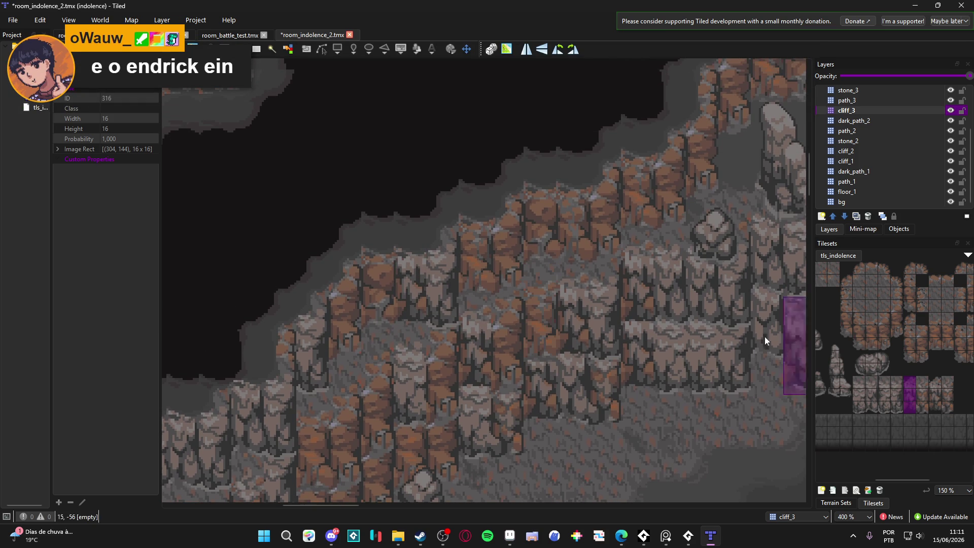
{"action": "scroll", "coordinate": [699, 431], "scroll_direction": "left", "scroll_amount": 2}
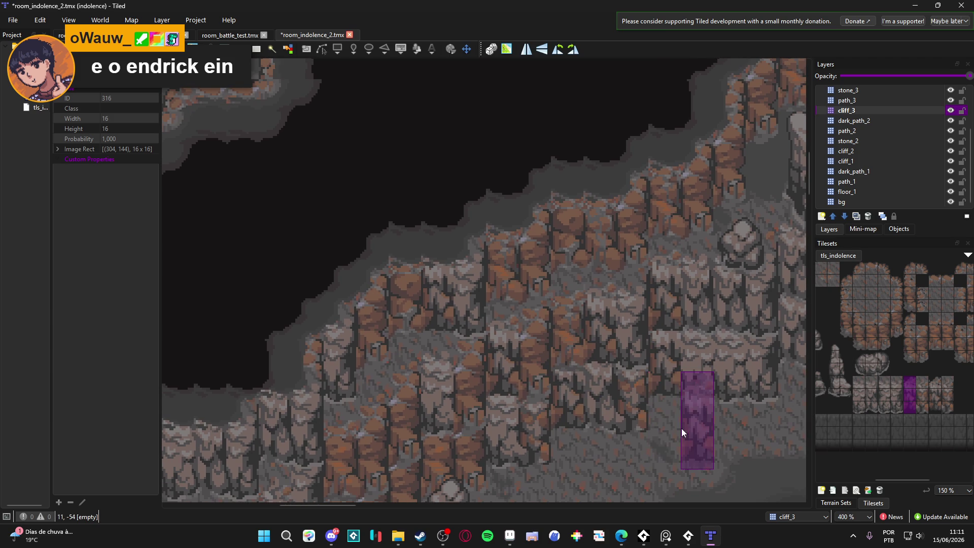
{"action": "scroll", "coordinate": [644, 385], "scroll_direction": "left", "scroll_amount": 2}
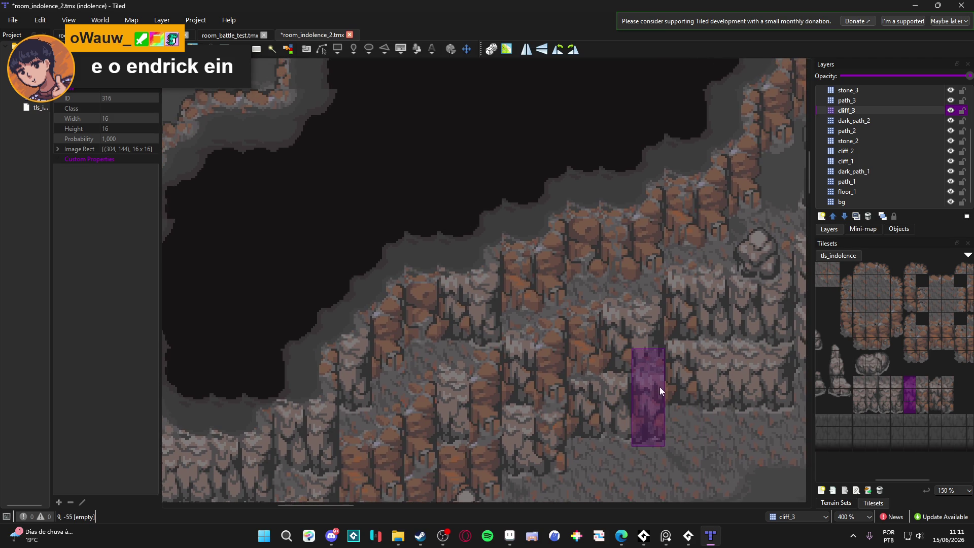
{"action": "left_click", "coordinate": [660, 386]}
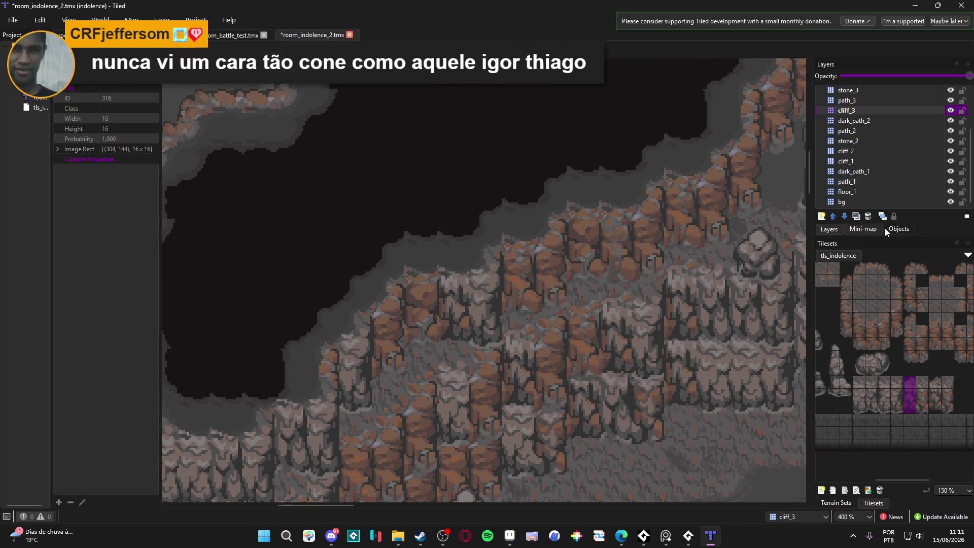
{"action": "left_click", "coordinate": [950, 111]}
{"action": "left_click", "coordinate": [950, 111]}
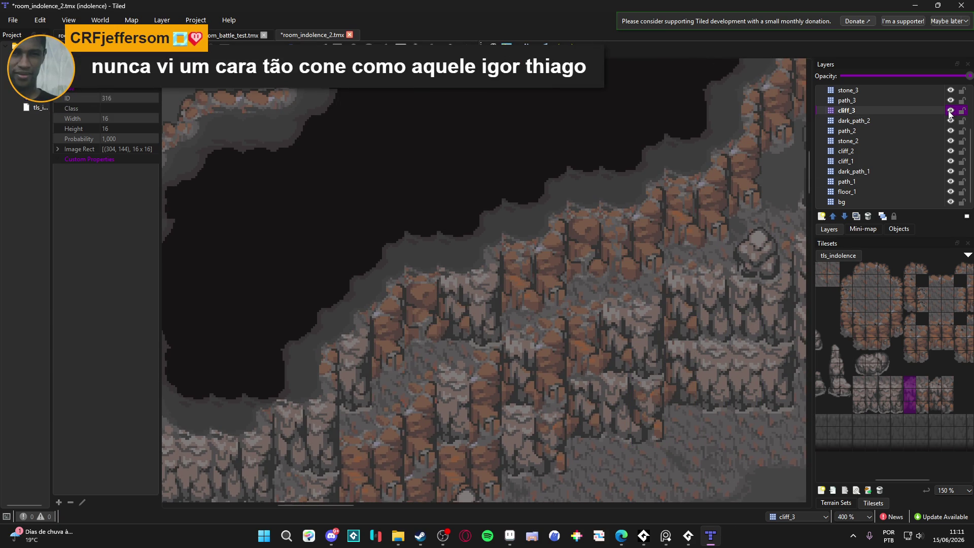
{"action": "scroll", "coordinate": [567, 282], "scroll_direction": "right", "scroll_amount": 1}
{"action": "key", "text": "ctrl+s"}
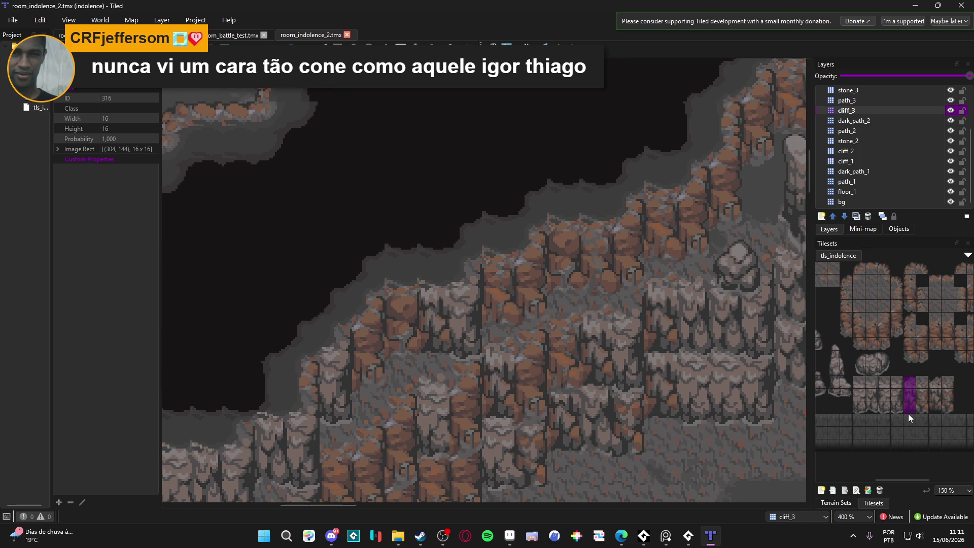
- Try a different cliff column, undo the misfitting stamp, and recheck cliff_3
{"action": "left_click", "coordinate": [871, 406]}
{"action": "left_click", "coordinate": [693, 378]}
{"action": "key", "text": "ctrl+z"}
{"action": "left_click", "coordinate": [897, 409]}
{"action": "key", "text": "ctrl+z"}
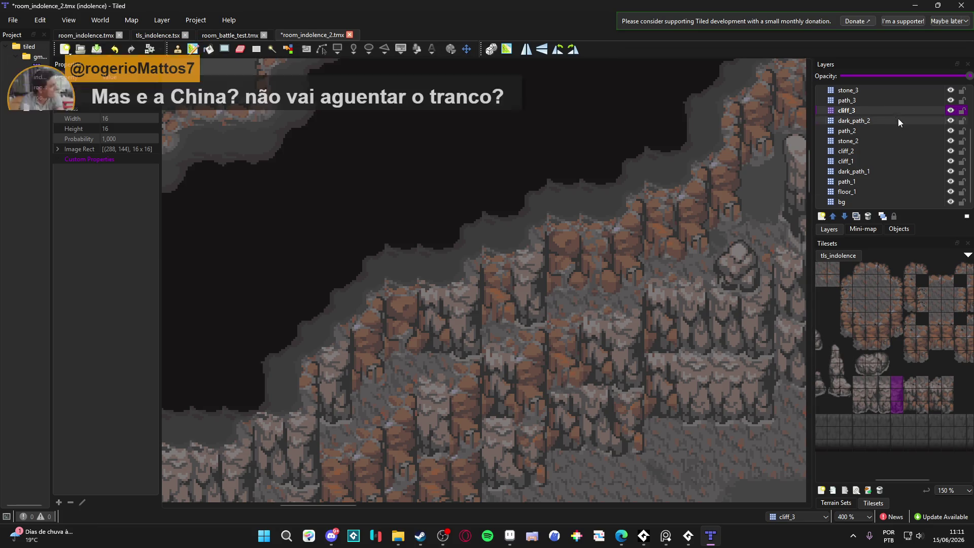
{"action": "left_click", "coordinate": [950, 110]}
{"action": "left_click", "coordinate": [950, 110]}
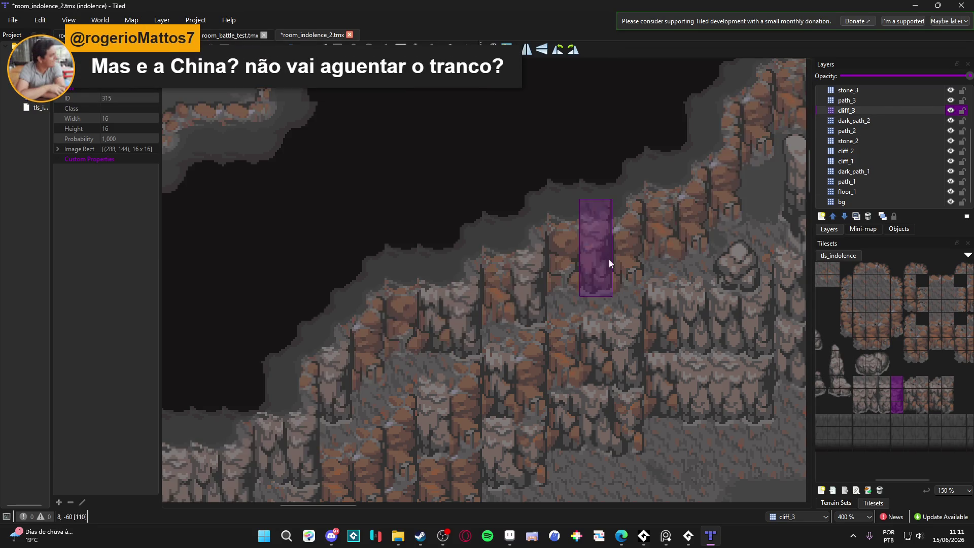
{"action": "left_click_drag", "start_coordinate": [596, 272], "coordinate": [606, 278]}
{"action": "scroll", "coordinate": [609, 278], "scroll_direction": "down", "scroll_amount": 2}
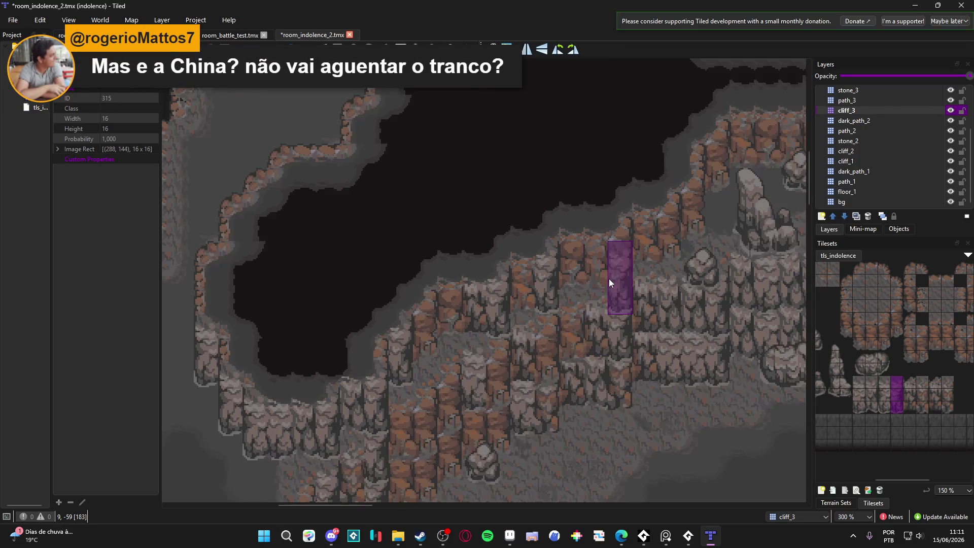
- Choose another three-tile cliff column and save room_indolence_2.tmx
{"action": "scroll", "coordinate": [615, 287], "scroll_direction": "up", "scroll_amount": 1}
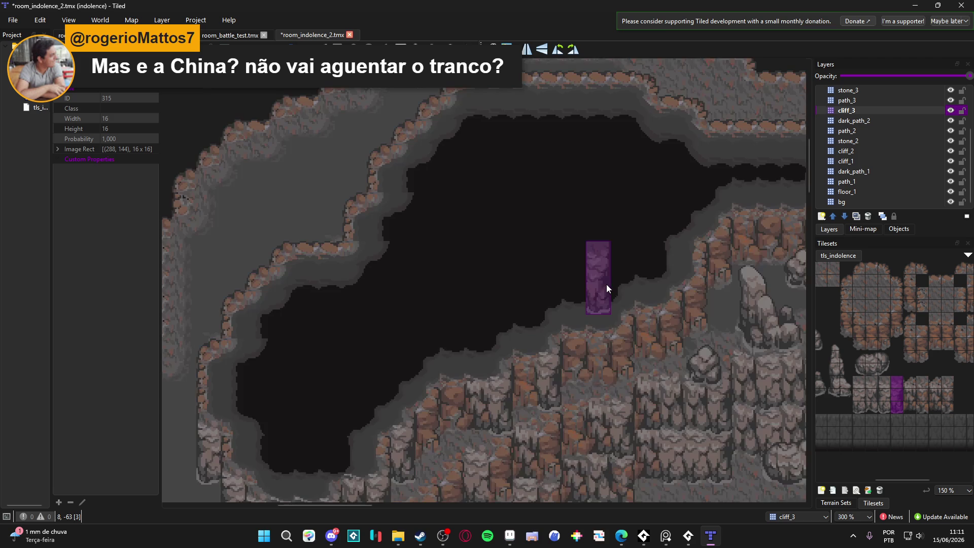
{"action": "scroll", "coordinate": [620, 370], "scroll_direction": "down", "scroll_amount": 1}
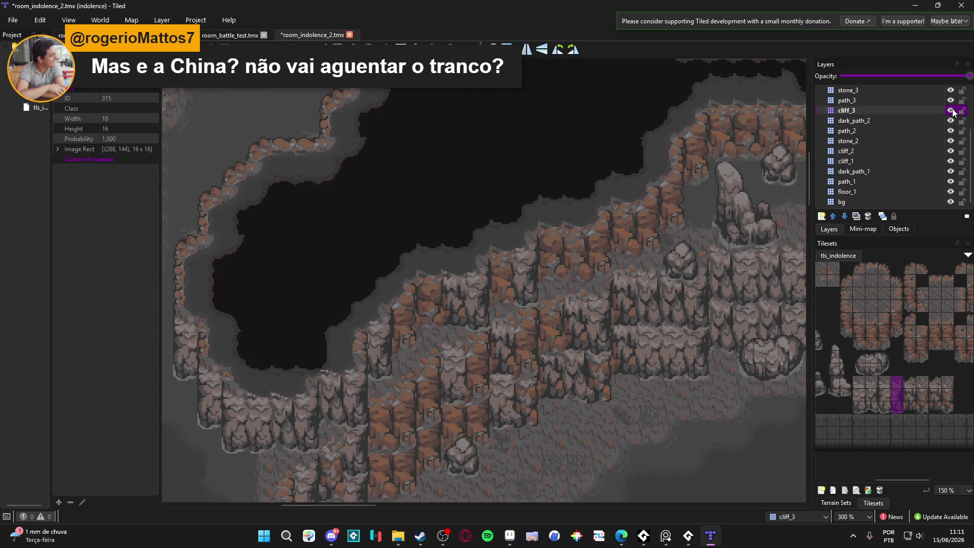
{"action": "left_click_drag", "start_coordinate": [875, 409], "coordinate": [873, 381]}
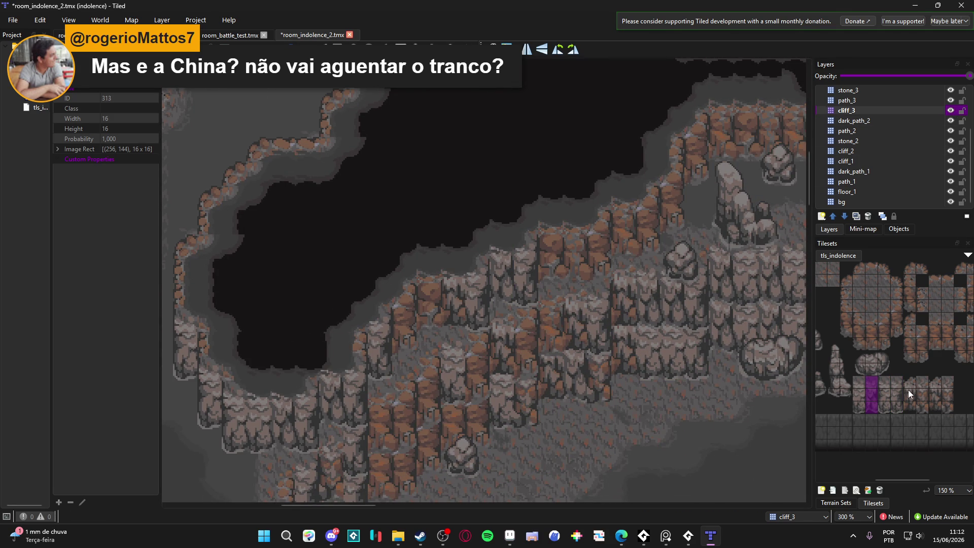
{"action": "left_click_drag", "start_coordinate": [917, 407], "coordinate": [910, 382]}
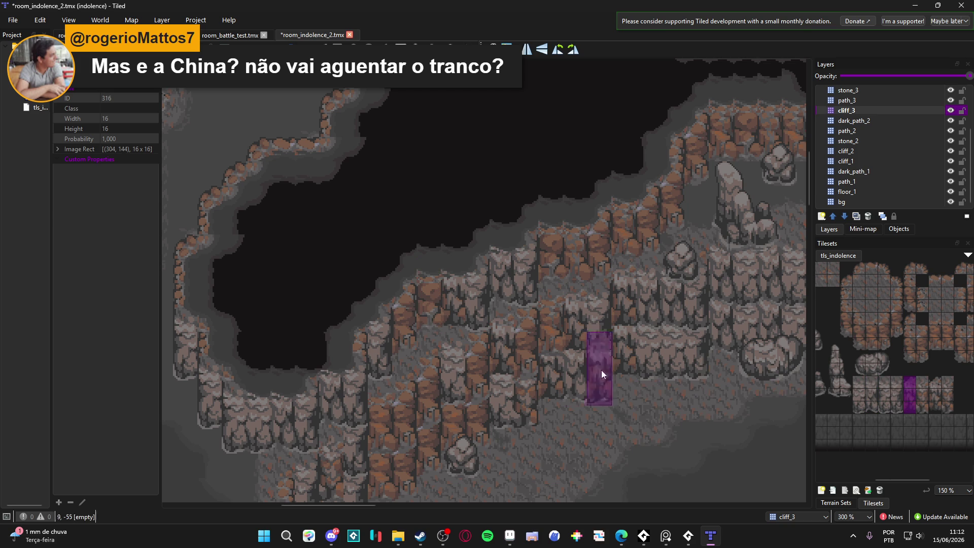
{"action": "left_click_drag", "start_coordinate": [542, 319], "coordinate": [532, 320]}
{"action": "key", "text": "ctrl+s"}
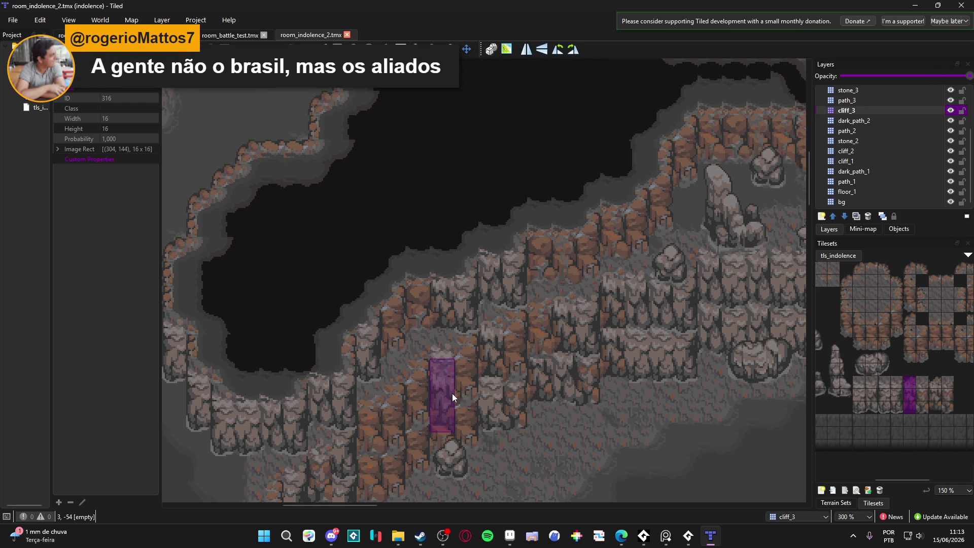
{"action": "scroll", "coordinate": [471, 333], "scroll_direction": "down", "scroll_amount": 1}
{"action": "left_click_drag", "start_coordinate": [474, 327], "coordinate": [439, 274]}
- Save, reselect cliff_3 and stamp a cliff column onto the upper ridge
{"action": "left_click", "coordinate": [951, 111]}
{"action": "key", "text": "ctrl+s"}
{"action": "left_click", "coordinate": [881, 121]}
{"action": "left_click", "coordinate": [938, 112]}
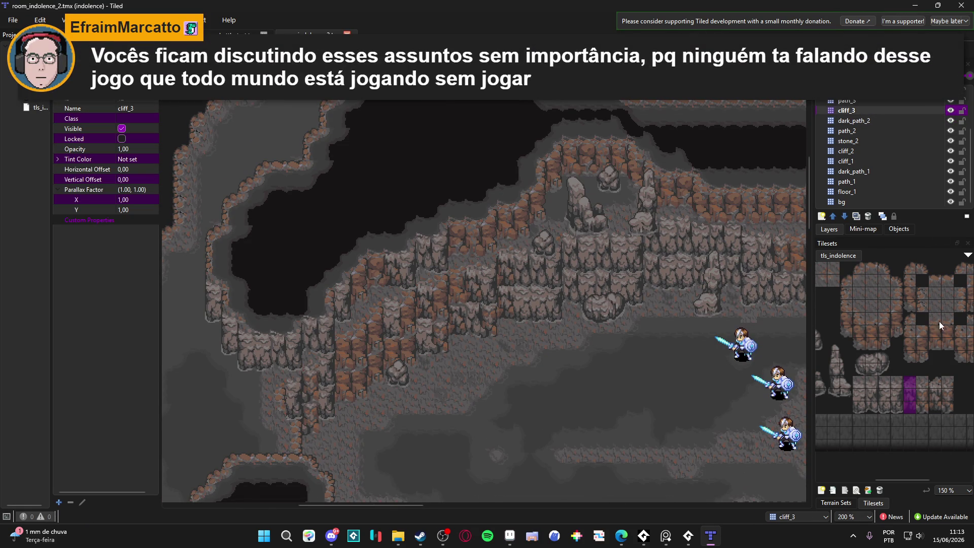
{"action": "left_click_drag", "start_coordinate": [895, 407], "coordinate": [894, 383]}
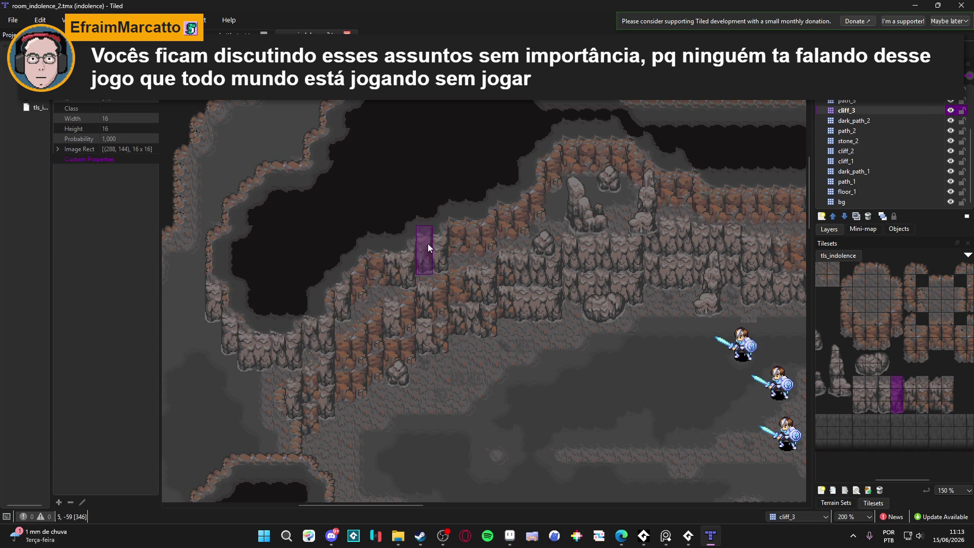
{"action": "left_click", "coordinate": [489, 235]}
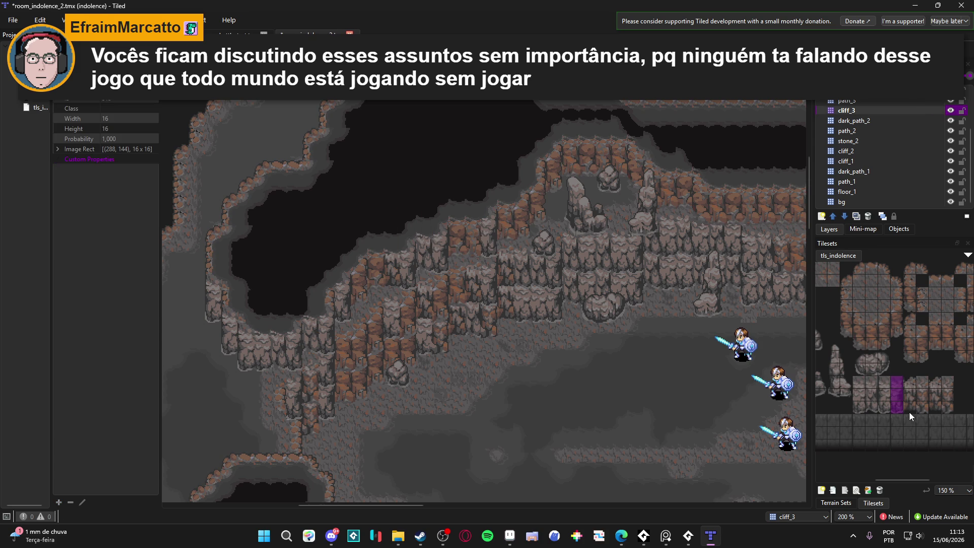
- Stamp another cliff column along the upper ridge and pick further three-tile columns
{"action": "left_click_drag", "start_coordinate": [870, 409], "coordinate": [867, 380]}
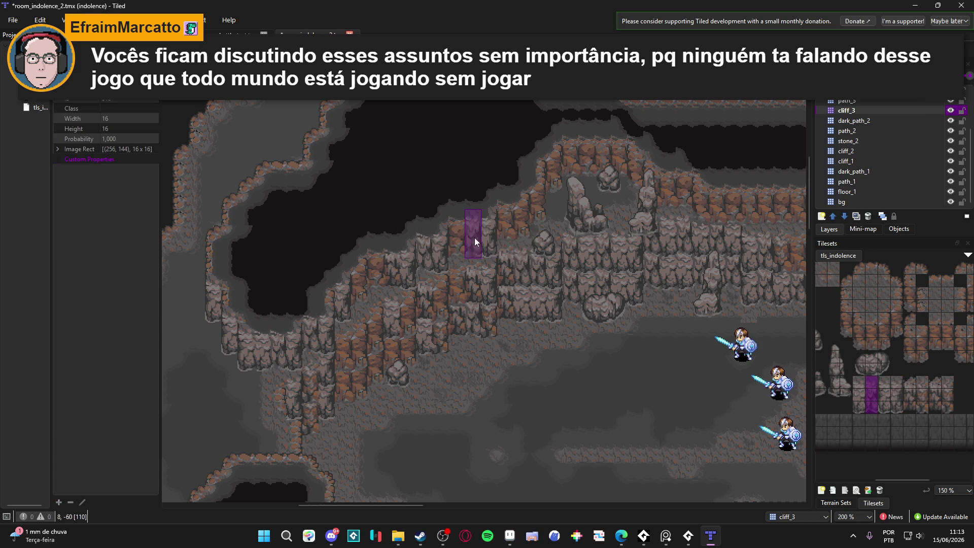
{"action": "left_click", "coordinate": [555, 299]}
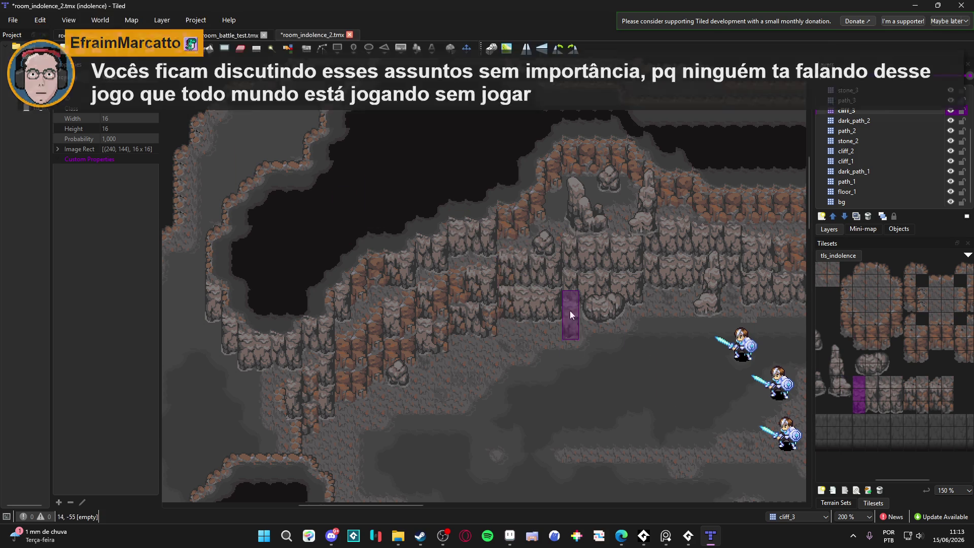
{"action": "left_click", "coordinate": [912, 406]}
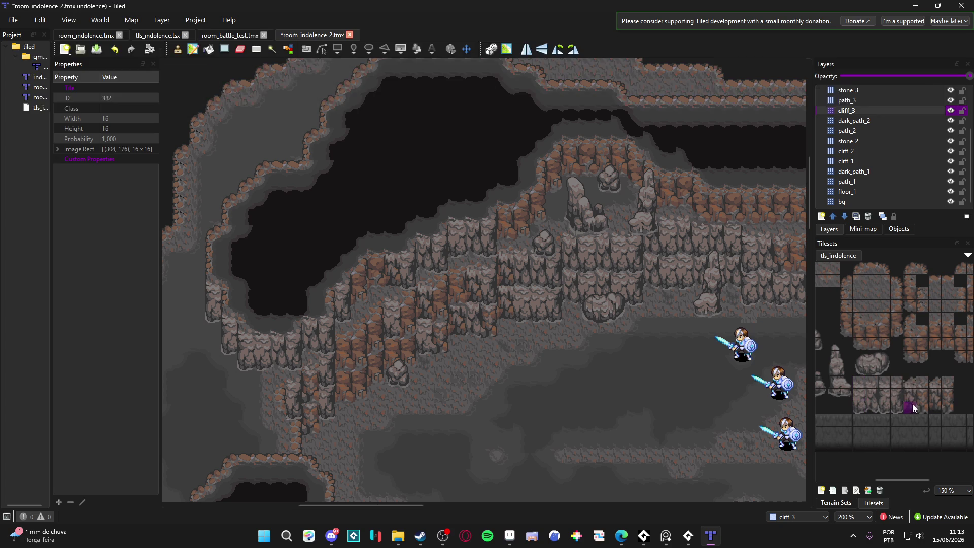
{"action": "left_click_drag", "start_coordinate": [912, 404], "coordinate": [909, 378]}
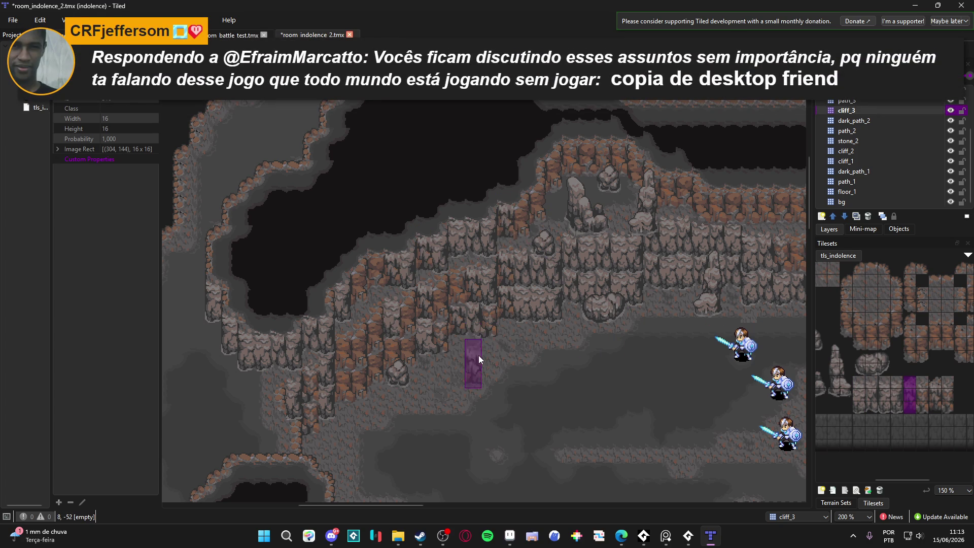
{"action": "scroll", "coordinate": [678, 362], "scroll_direction": "right", "scroll_amount": 3}
{"action": "scroll", "coordinate": [678, 361], "scroll_direction": "up", "scroll_amount": 1}
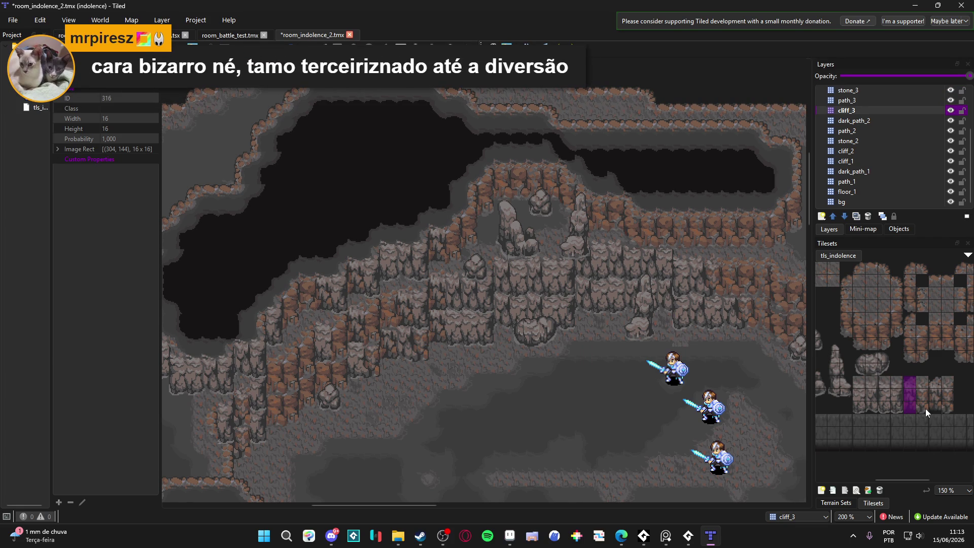
{"action": "left_click", "coordinate": [897, 407]}
{"action": "scroll", "coordinate": [505, 184], "scroll_direction": "up", "scroll_amount": 2}
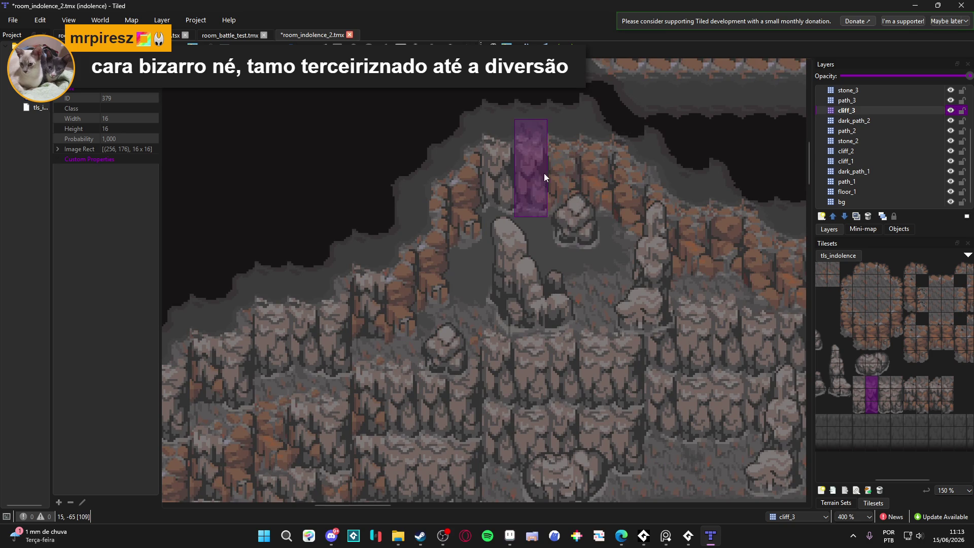
- Stamp a pale cliff-pillar tile on the wall, then try two- and three-tile cliff column picks from tls_indolence
{"action": "scroll", "coordinate": [637, 237], "scroll_direction": "down", "scroll_amount": 1}
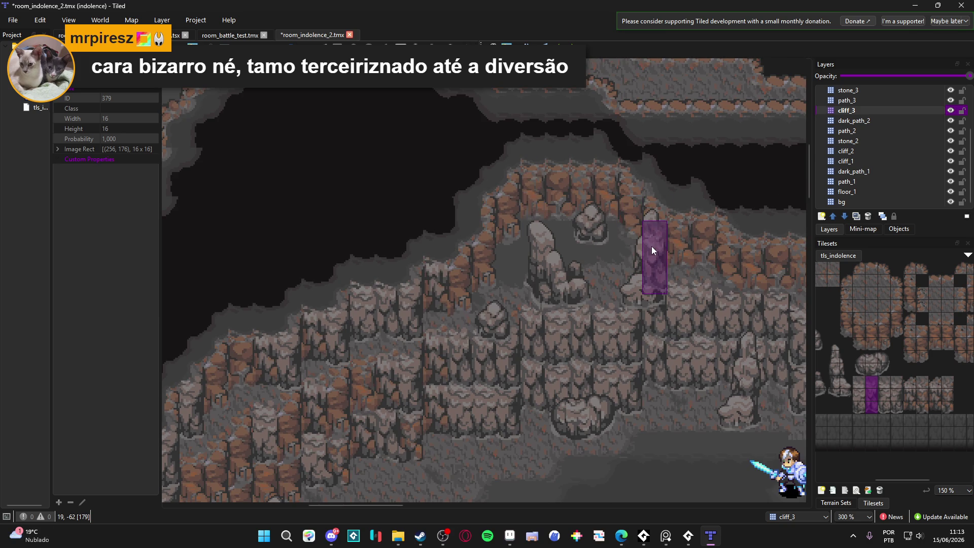
{"action": "left_click_drag", "start_coordinate": [570, 184], "coordinate": [568, 187]}
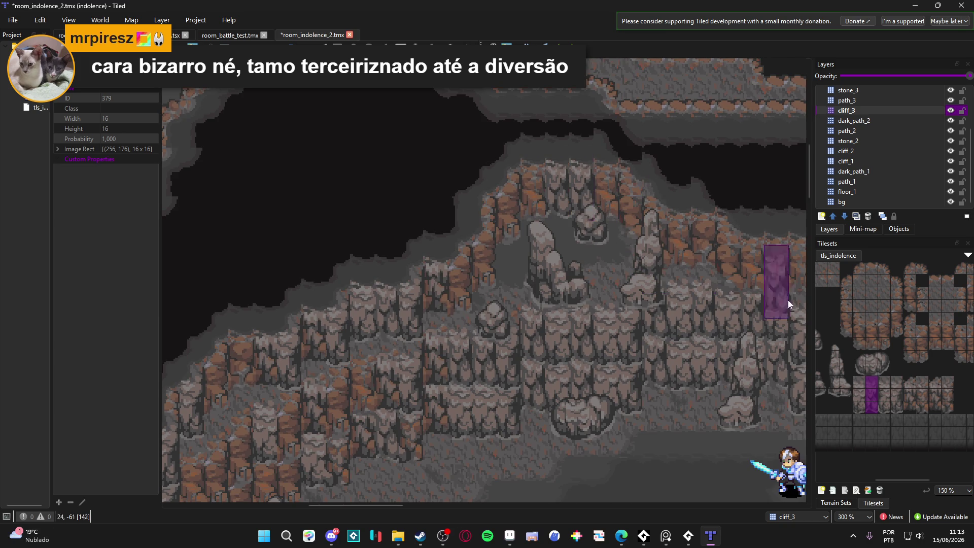
{"action": "left_click_drag", "start_coordinate": [913, 408], "coordinate": [909, 388]}
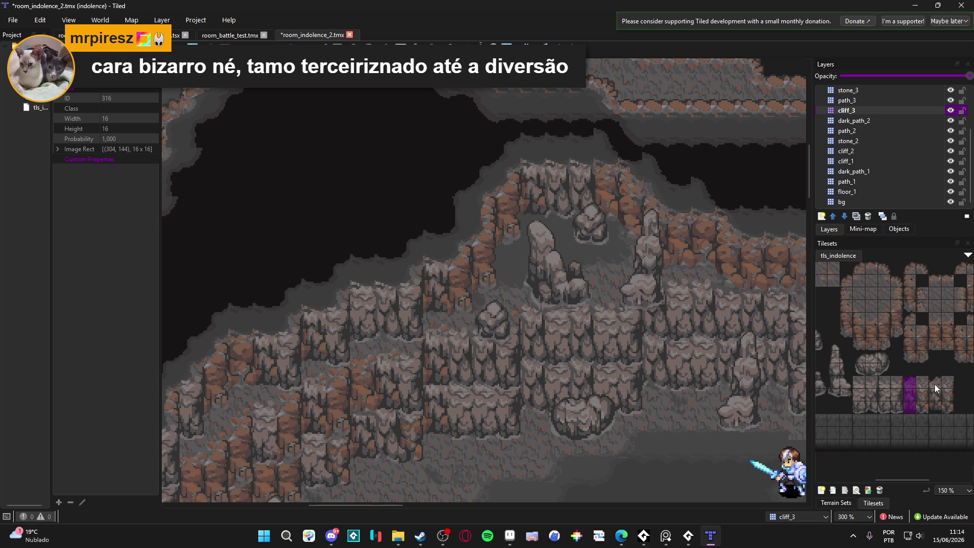
{"action": "left_click_drag", "start_coordinate": [922, 406], "coordinate": [921, 393]}
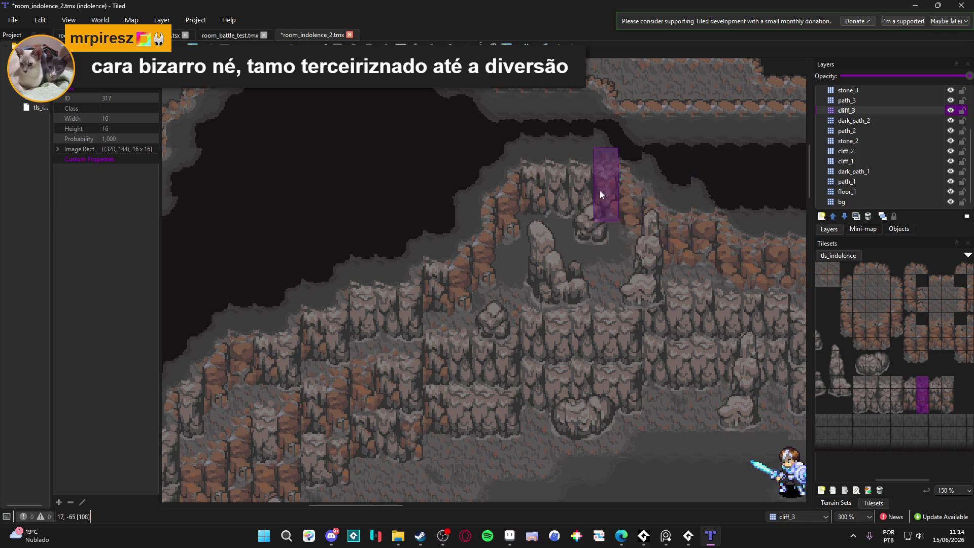
{"action": "scroll", "coordinate": [623, 269], "scroll_direction": "down", "scroll_amount": 1}
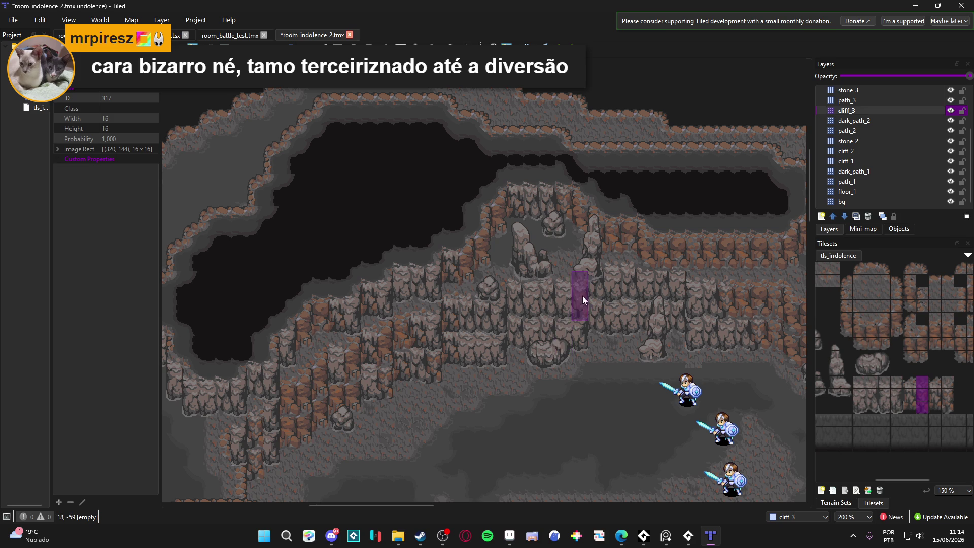
{"action": "scroll", "coordinate": [581, 294], "scroll_direction": "right", "scroll_amount": 3}
{"action": "scroll", "coordinate": [580, 294], "scroll_direction": "down", "scroll_amount": 1}
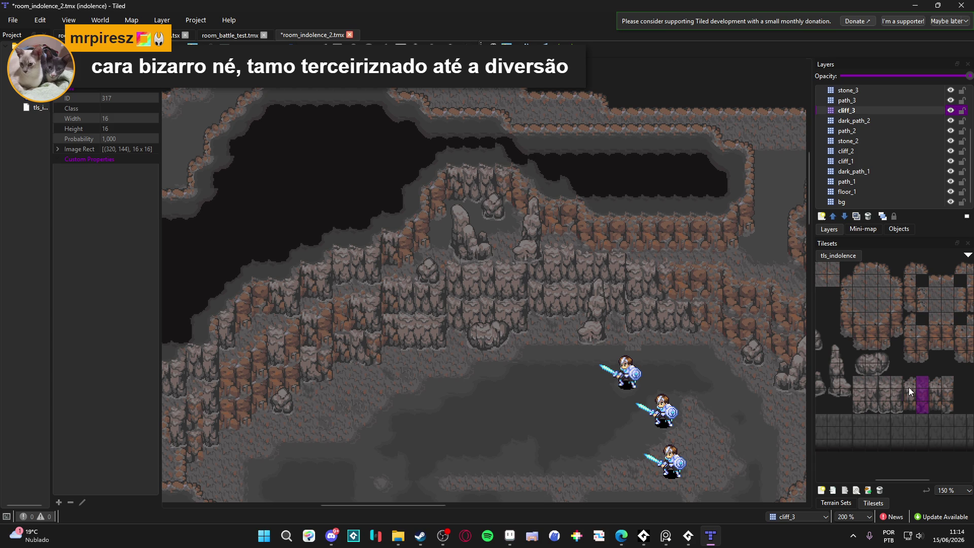
{"action": "left_click_drag", "start_coordinate": [911, 384], "coordinate": [910, 400]}
{"action": "scroll", "coordinate": [774, 290], "scroll_direction": "right", "scroll_amount": 3}
{"action": "left_click_drag", "start_coordinate": [864, 403], "coordinate": [855, 385]}
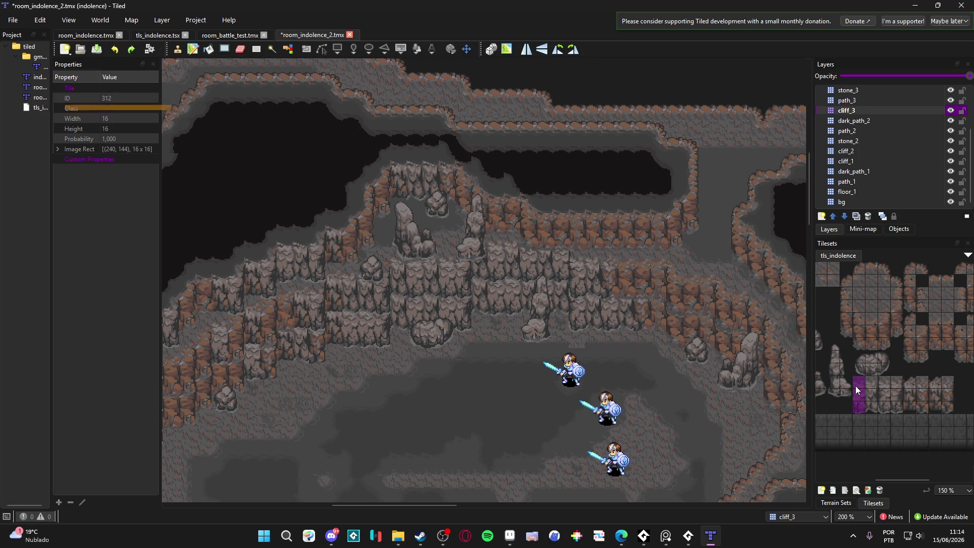
- Stamp several three-tile cliff columns along the upper cave wall on cliff_3
{"action": "left_click", "coordinate": [532, 225]}
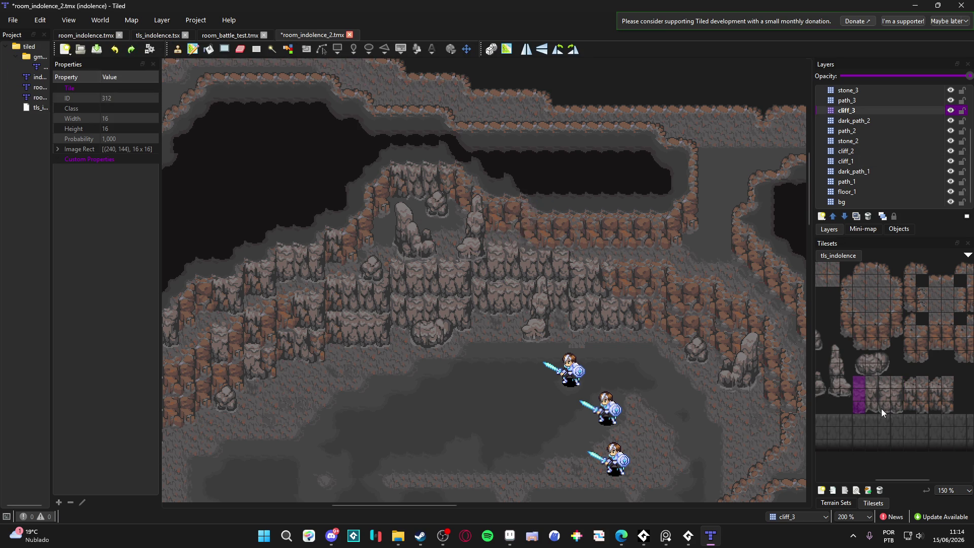
{"action": "left_click_drag", "start_coordinate": [881, 408], "coordinate": [879, 376]}
{"action": "scroll", "coordinate": [529, 216], "scroll_direction": "up", "scroll_amount": 2}
{"action": "left_click", "coordinate": [530, 217]}
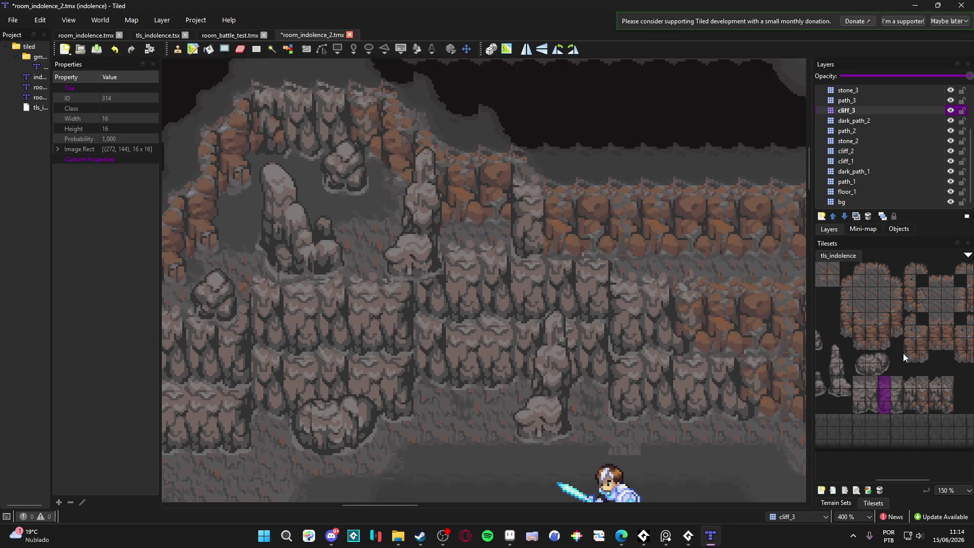
{"action": "left_click_drag", "start_coordinate": [872, 404], "coordinate": [872, 379]}
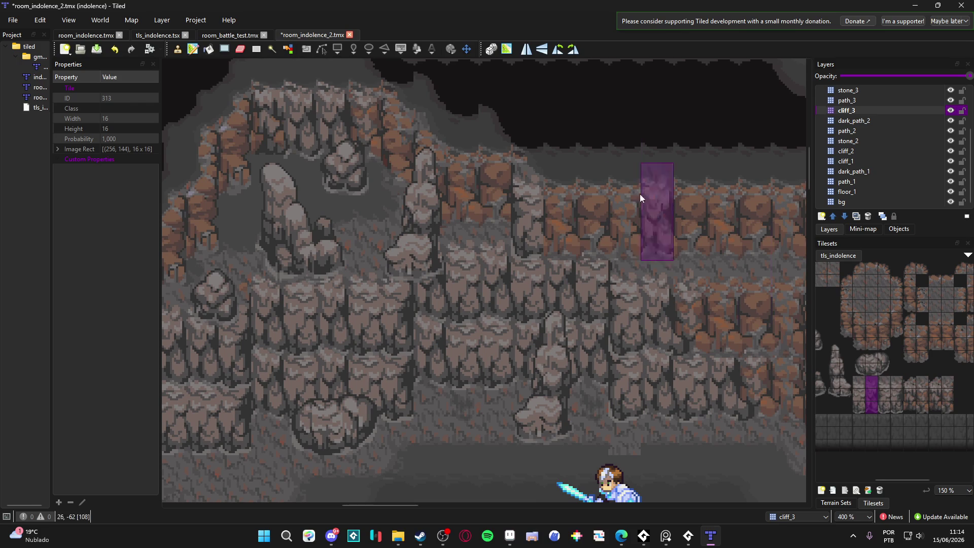
{"action": "left_click", "coordinate": [562, 224]}
{"action": "left_click_drag", "start_coordinate": [912, 406], "coordinate": [911, 379]}
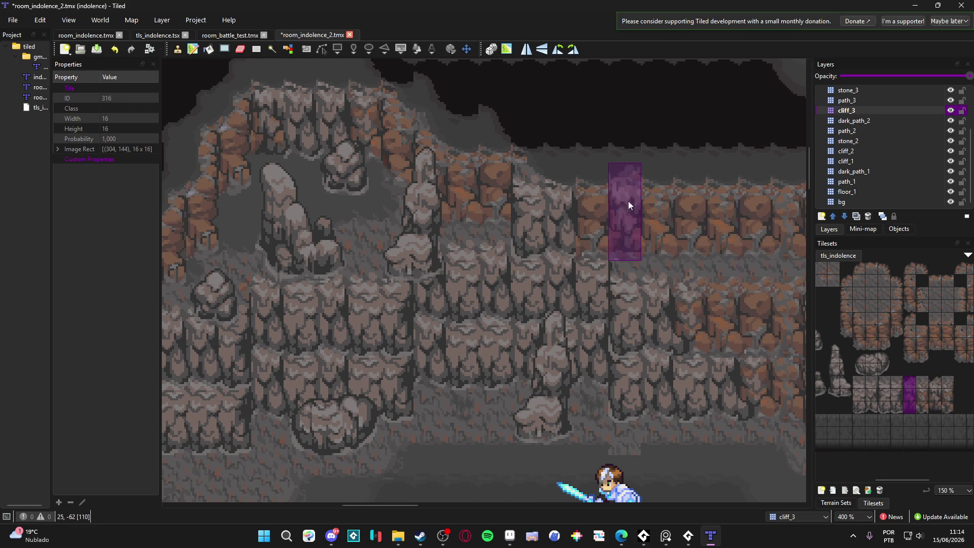
{"action": "scroll", "coordinate": [644, 290], "scroll_direction": "down", "scroll_amount": 2}
{"action": "left_click_drag", "start_coordinate": [643, 291], "coordinate": [614, 311]}
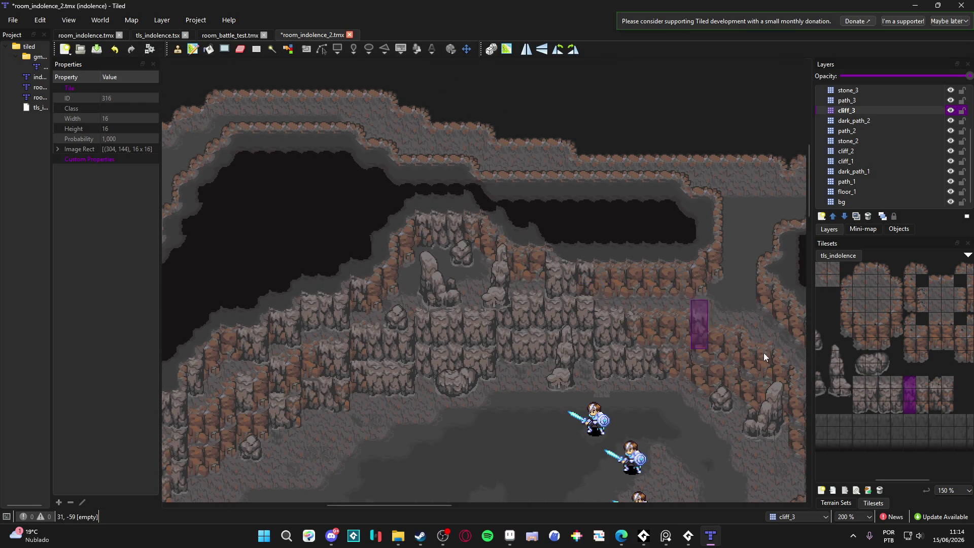
- Select a single cliff-edge column tile, then pan between the lower cave floor and the upper cliffs
{"action": "left_click_drag", "start_coordinate": [922, 380], "coordinate": [921, 409]}
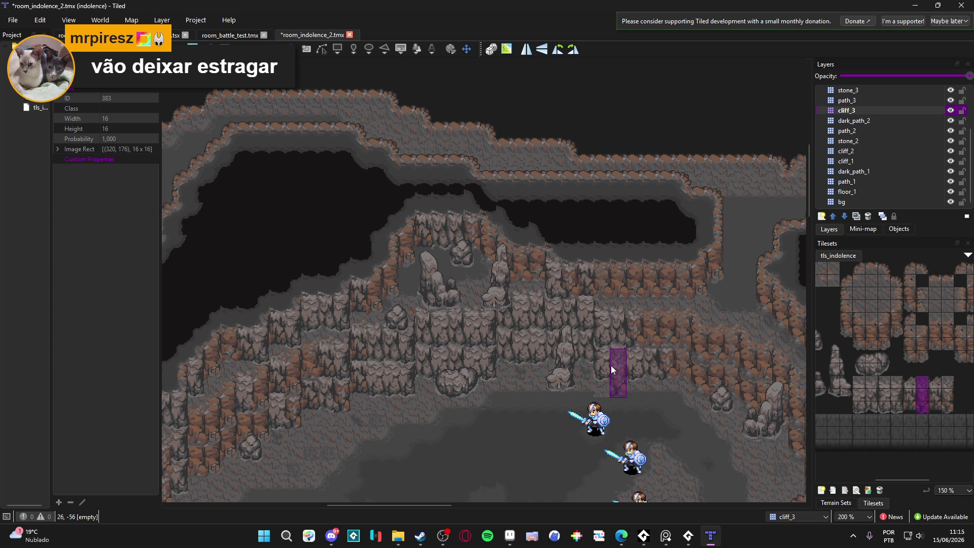
{"action": "scroll", "coordinate": [585, 361], "scroll_direction": "down", "scroll_amount": 2}
{"action": "scroll", "coordinate": [585, 361], "scroll_direction": "right", "scroll_amount": 2}
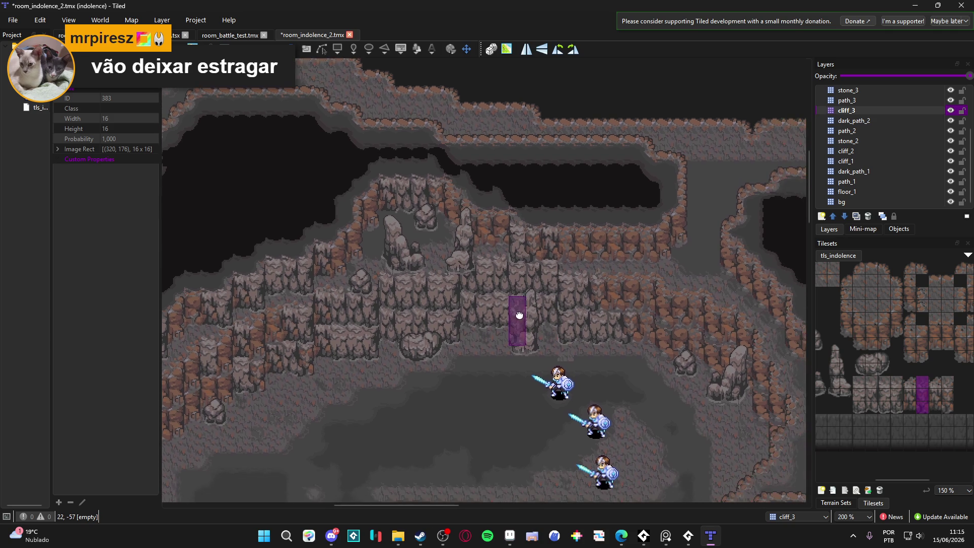
{"action": "mouse_move", "coordinate": [431, 352]}
{"action": "left_mouse_down"}
{"action": "mouse_move", "coordinate": [464, 332]}
{"action": "mouse_move", "coordinate": [545, 213]}
{"action": "left_mouse_up"}
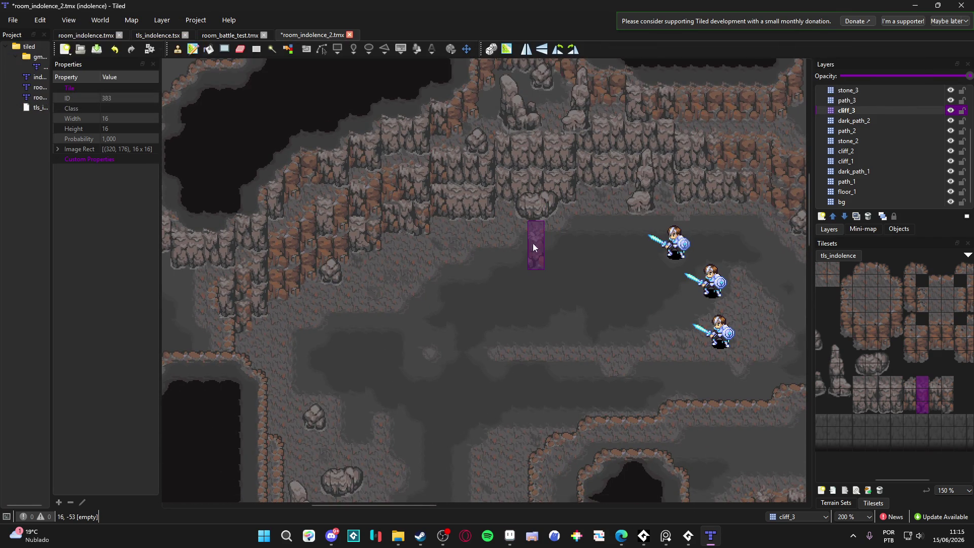
{"action": "left_click_drag", "start_coordinate": [535, 240], "coordinate": [443, 343]}
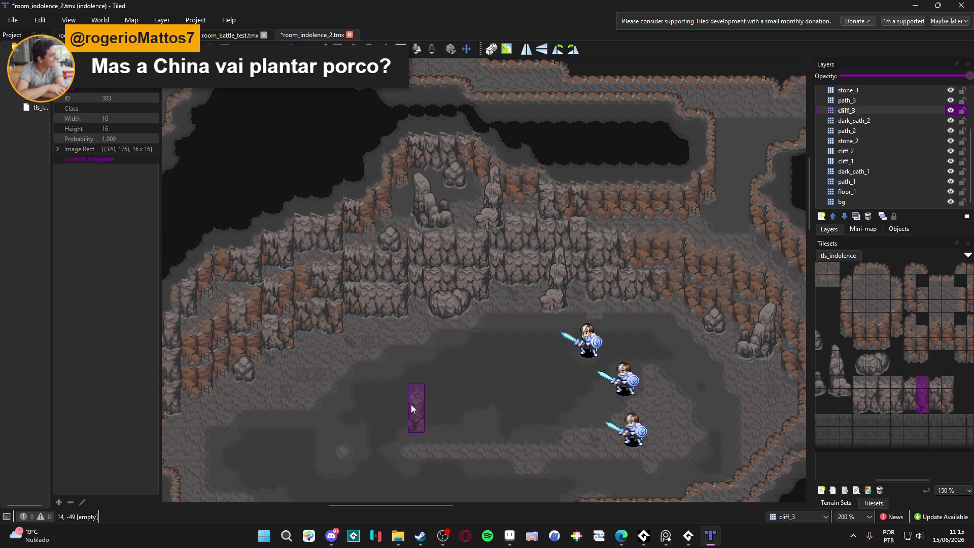
{"action": "scroll", "coordinate": [415, 406], "scroll_direction": "down", "scroll_amount": 2}
{"action": "scroll", "coordinate": [415, 406], "scroll_direction": "left", "scroll_amount": 3}
{"action": "scroll", "coordinate": [461, 381], "scroll_direction": "right", "scroll_amount": 4}
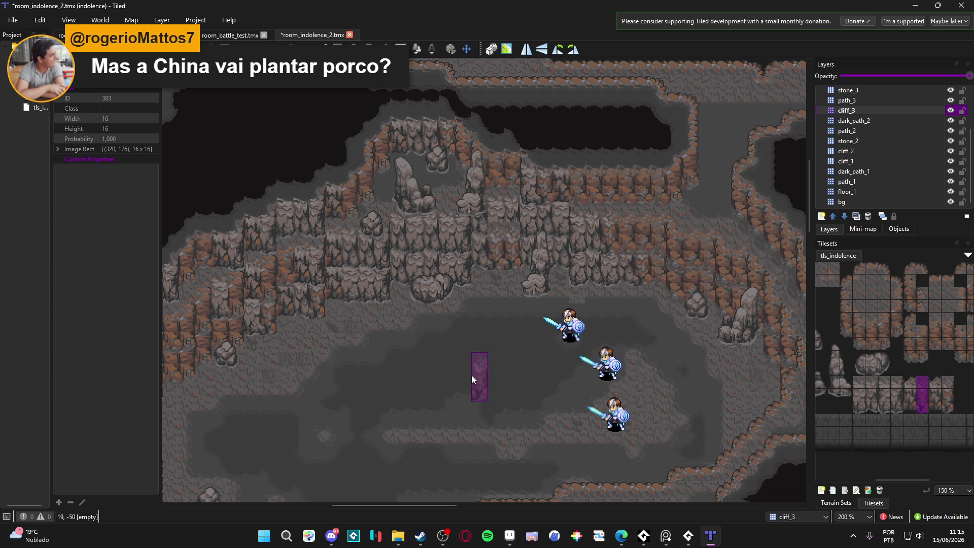
{"action": "left_click", "coordinate": [867, 161]}
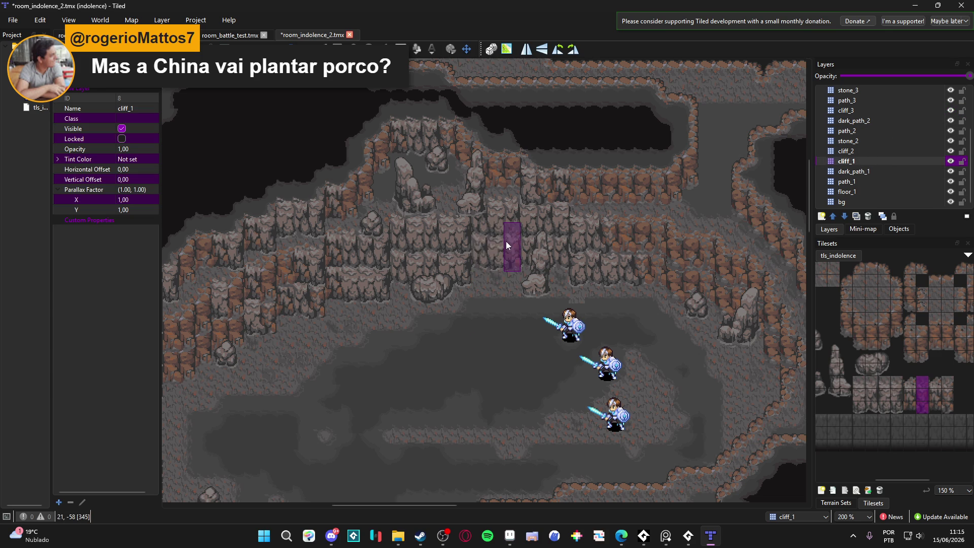
{"action": "left_click", "coordinate": [529, 297]}
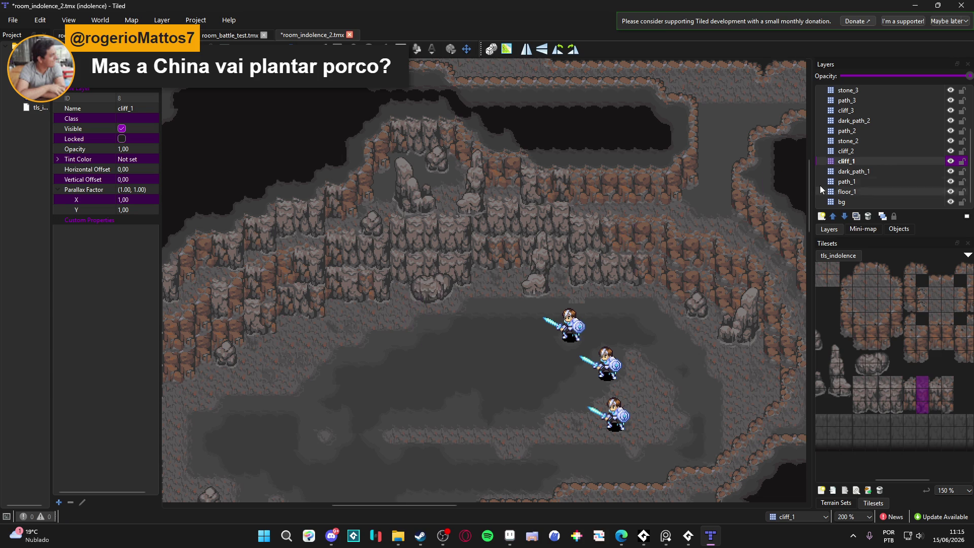
{"action": "left_click", "coordinate": [870, 151]}
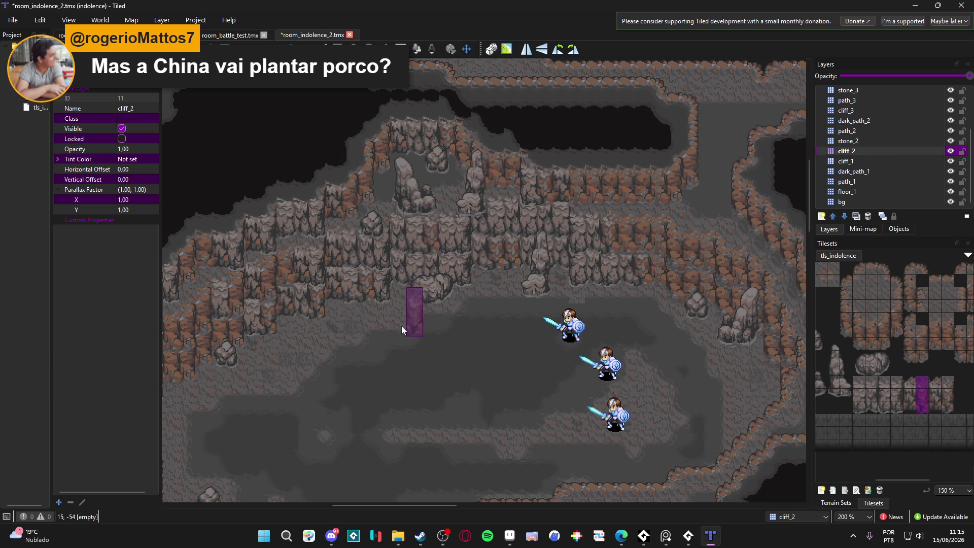
{"action": "left_click", "coordinate": [512, 247]}
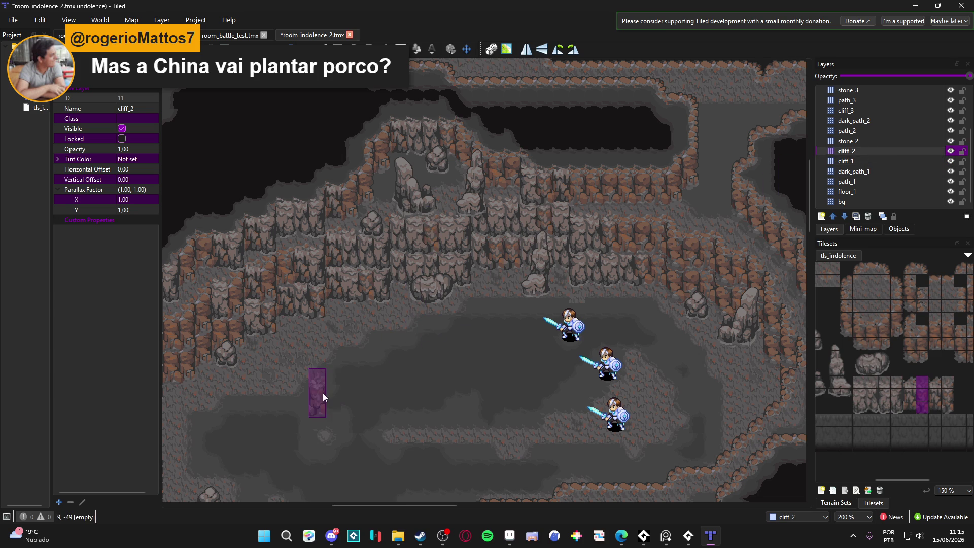
{"action": "left_click_drag", "start_coordinate": [486, 389], "coordinate": [462, 376]}
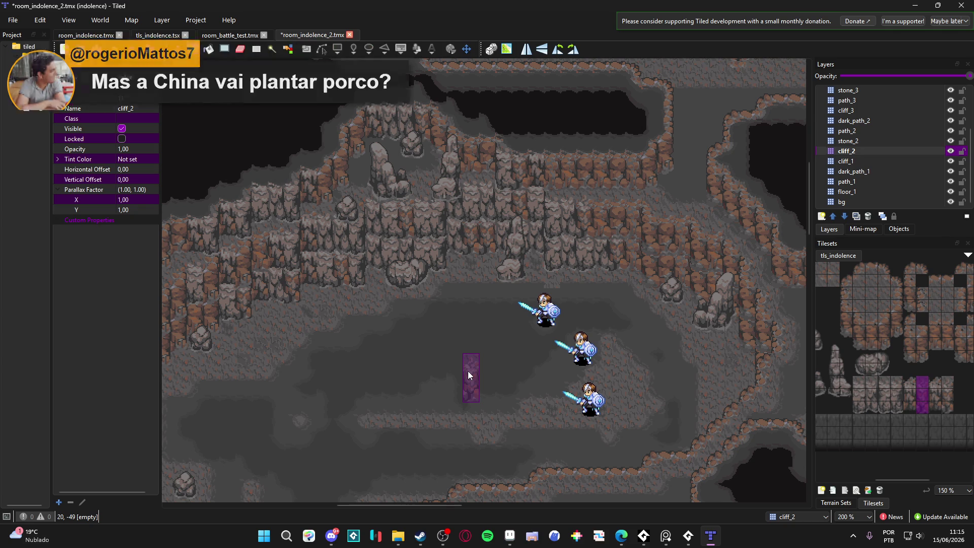
{"action": "left_click_drag", "start_coordinate": [420, 335], "coordinate": [430, 332]}
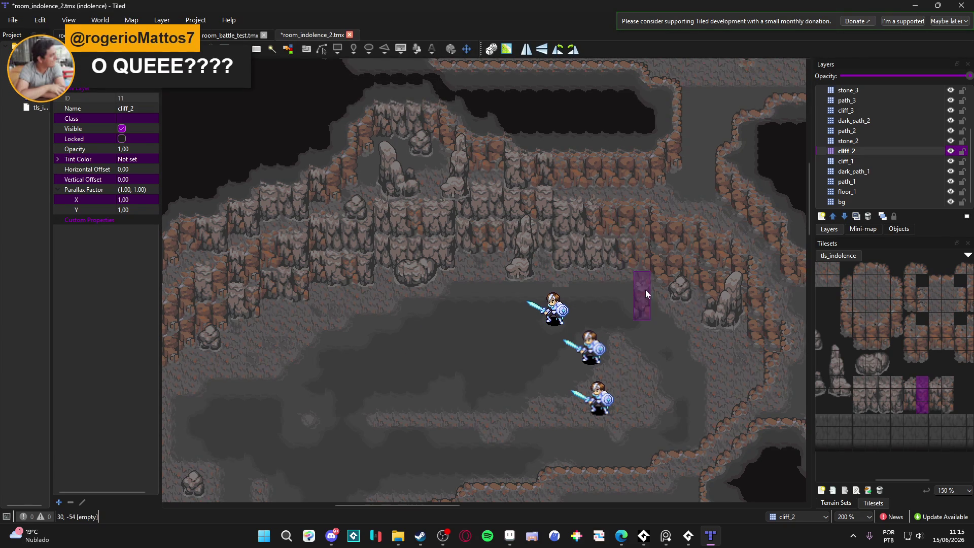
{"action": "mouse_move", "coordinate": [543, 319]}
{"action": "left_mouse_down"}
{"action": "mouse_move", "coordinate": [559, 314]}
{"action": "mouse_move", "coordinate": [511, 311]}
{"action": "left_mouse_up"}
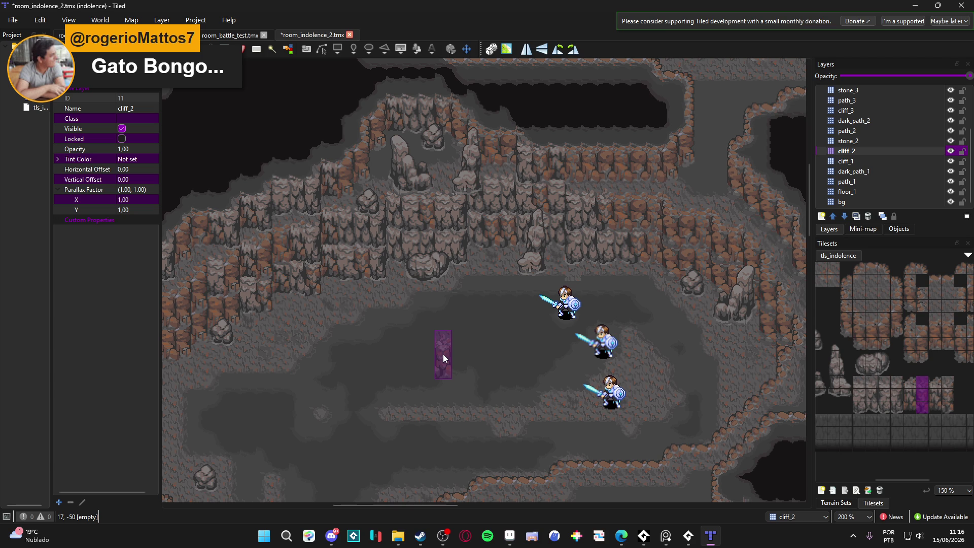
{"action": "left_click_drag", "start_coordinate": [524, 362], "coordinate": [471, 363]}
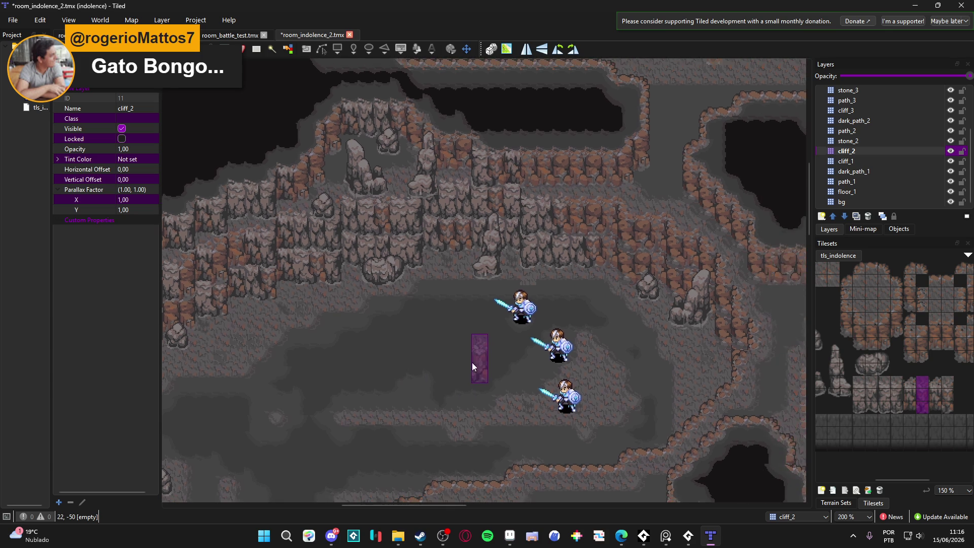
{"action": "left_click_drag", "start_coordinate": [409, 359], "coordinate": [471, 319]}
{"action": "mouse_move", "coordinate": [535, 357]}
{"action": "left_mouse_down"}
{"action": "mouse_move", "coordinate": [488, 357]}
{"action": "mouse_move", "coordinate": [522, 348]}
{"action": "left_mouse_up"}
{"action": "scroll", "coordinate": [522, 347], "scroll_direction": "down", "scroll_amount": 1}
{"action": "left_click_drag", "start_coordinate": [600, 360], "coordinate": [538, 334]}
{"action": "mouse_move", "coordinate": [499, 452]}
{"action": "left_mouse_down"}
{"action": "mouse_move", "coordinate": [531, 382]}
{"action": "mouse_move", "coordinate": [420, 327]}
{"action": "left_mouse_up"}
{"action": "scroll", "coordinate": [533, 401], "scroll_direction": "down", "scroll_amount": 1}
{"action": "scroll", "coordinate": [420, 326], "scroll_direction": "right", "scroll_amount": 5}
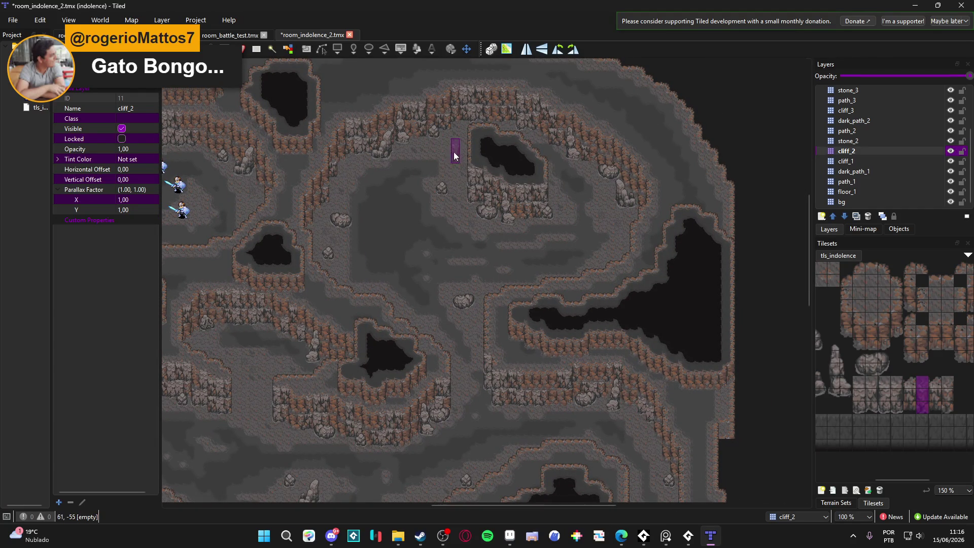
{"action": "left_click_drag", "start_coordinate": [419, 177], "coordinate": [446, 123]}
{"action": "mouse_move", "coordinate": [421, 200]}
{"action": "left_mouse_down"}
{"action": "mouse_move", "coordinate": [430, 131]}
{"action": "mouse_move", "coordinate": [450, 166]}
{"action": "left_mouse_up"}
{"action": "scroll", "coordinate": [517, 223], "scroll_direction": "up", "scroll_amount": 1}
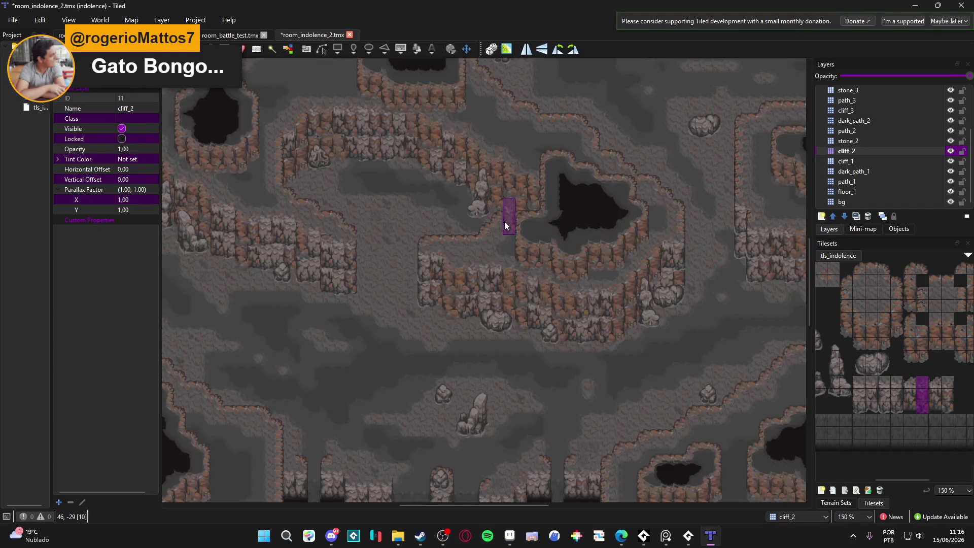
{"action": "scroll", "coordinate": [626, 270], "scroll_direction": "down", "scroll_amount": 5}
{"action": "scroll", "coordinate": [435, 265], "scroll_direction": "right", "scroll_amount": 5}
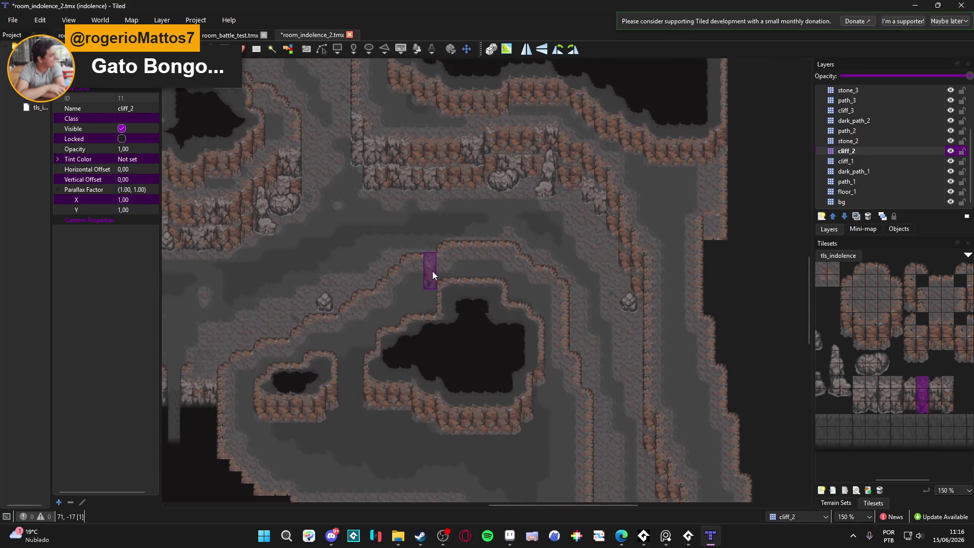
{"action": "scroll", "coordinate": [555, 403], "scroll_direction": "up", "scroll_amount": 5}
{"action": "scroll", "coordinate": [555, 403], "scroll_direction": "left", "scroll_amount": 10}
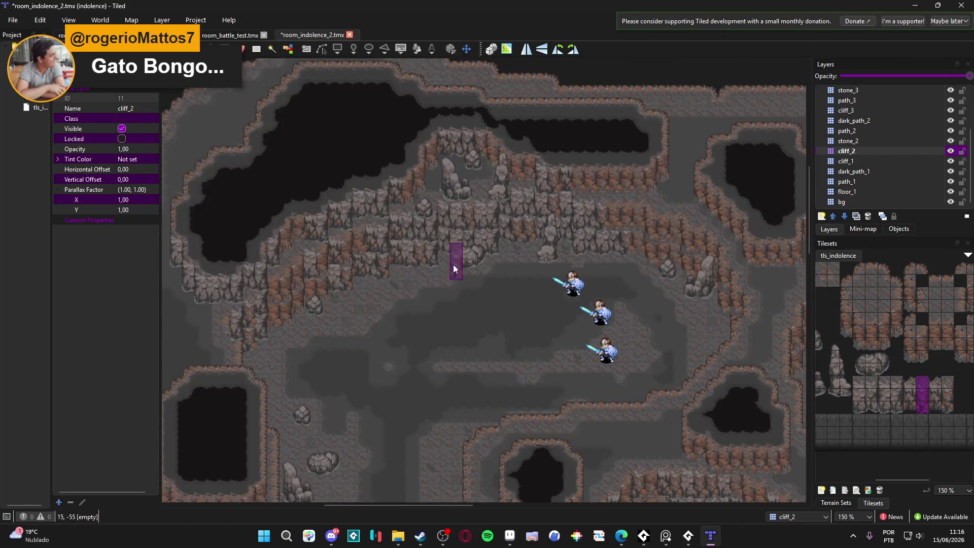
{"action": "scroll", "coordinate": [453, 269], "scroll_direction": "right", "scroll_amount": 8}
{"action": "scroll", "coordinate": [408, 292], "scroll_direction": "down", "scroll_amount": 3}
{"action": "mouse_move", "coordinate": [432, 302]}
{"action": "left_mouse_down"}
{"action": "mouse_move", "coordinate": [424, 217]}
{"action": "mouse_move", "coordinate": [492, 340]}
{"action": "left_mouse_up"}
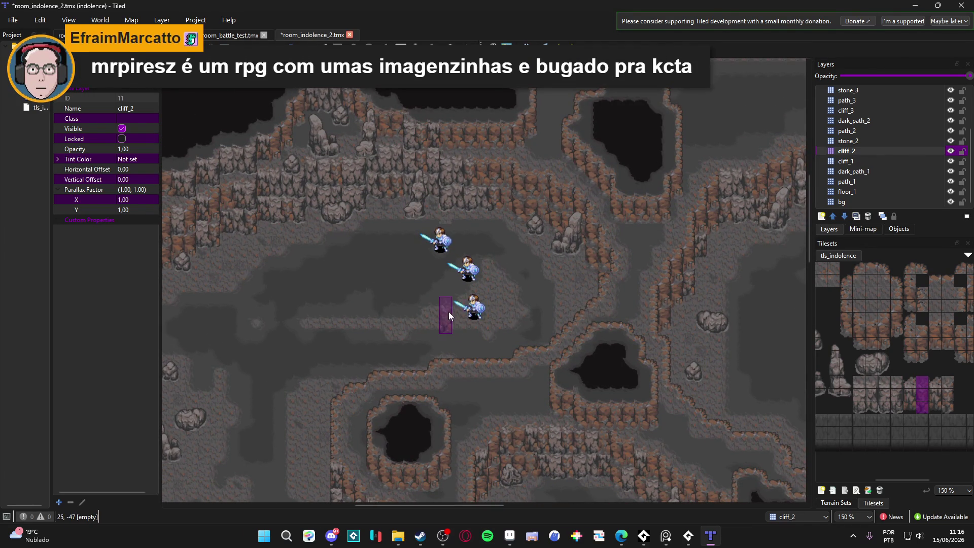
{"action": "left_click_drag", "start_coordinate": [385, 312], "coordinate": [467, 207]}
{"action": "scroll", "coordinate": [394, 281], "scroll_direction": "down", "scroll_amount": 15}
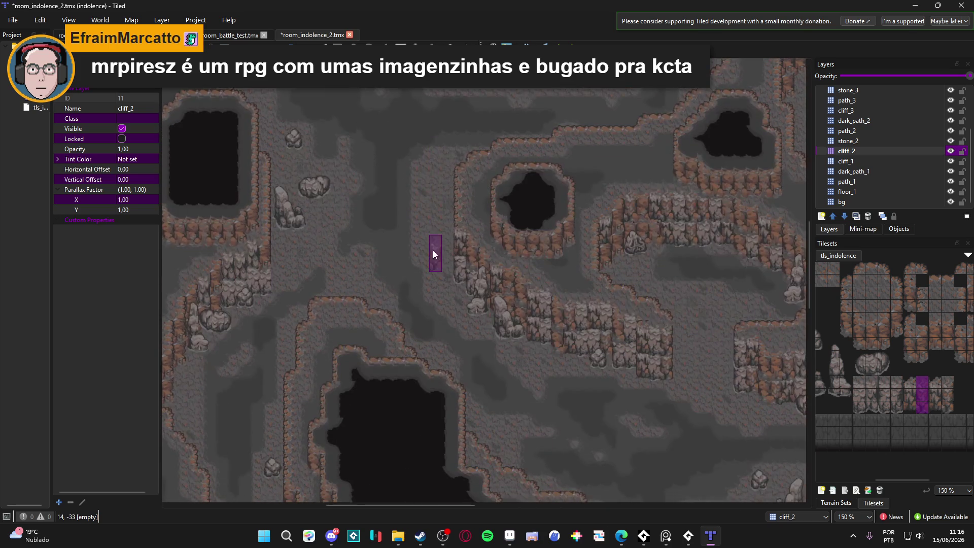
{"action": "scroll", "coordinate": [458, 254], "scroll_direction": "right", "scroll_amount": 10}
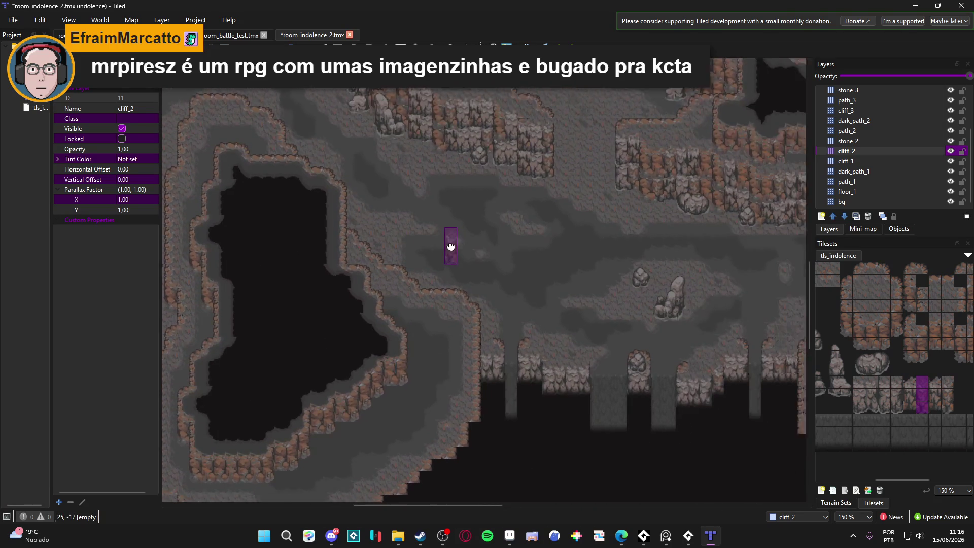
{"action": "scroll", "coordinate": [409, 248], "scroll_direction": "up", "scroll_amount": 1, "text": "ctrl"}
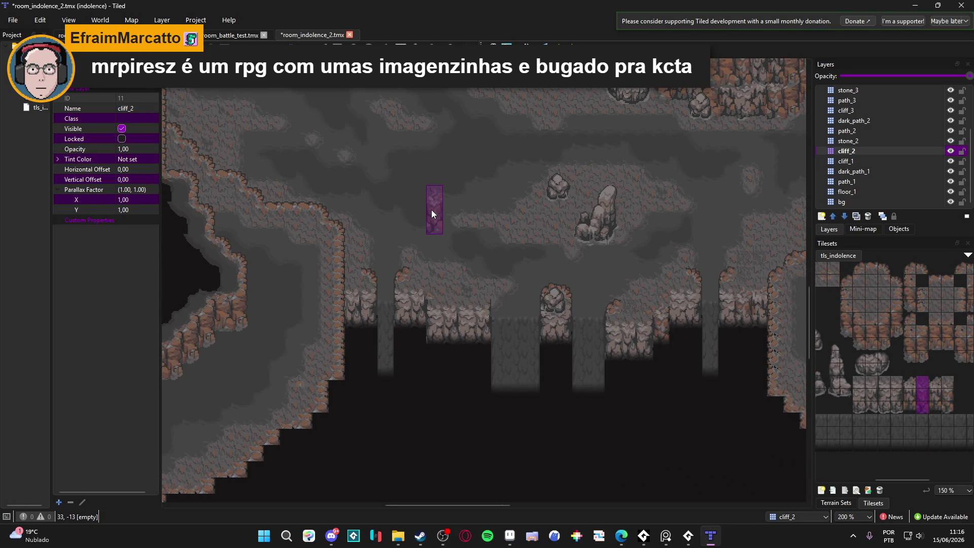
{"action": "scroll", "coordinate": [431, 213], "scroll_direction": "up", "scroll_amount": 3}
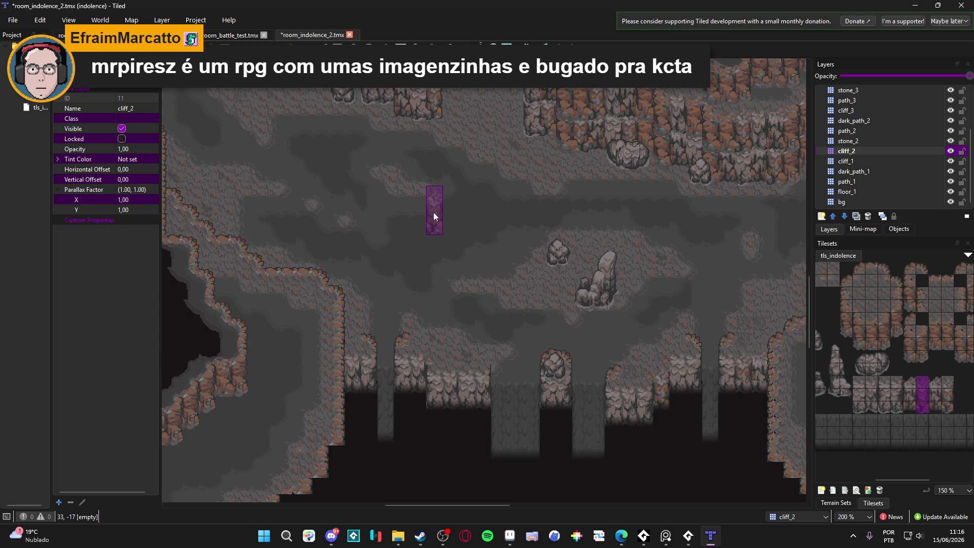
{"action": "scroll", "coordinate": [433, 212], "scroll_direction": "down", "scroll_amount": 3}
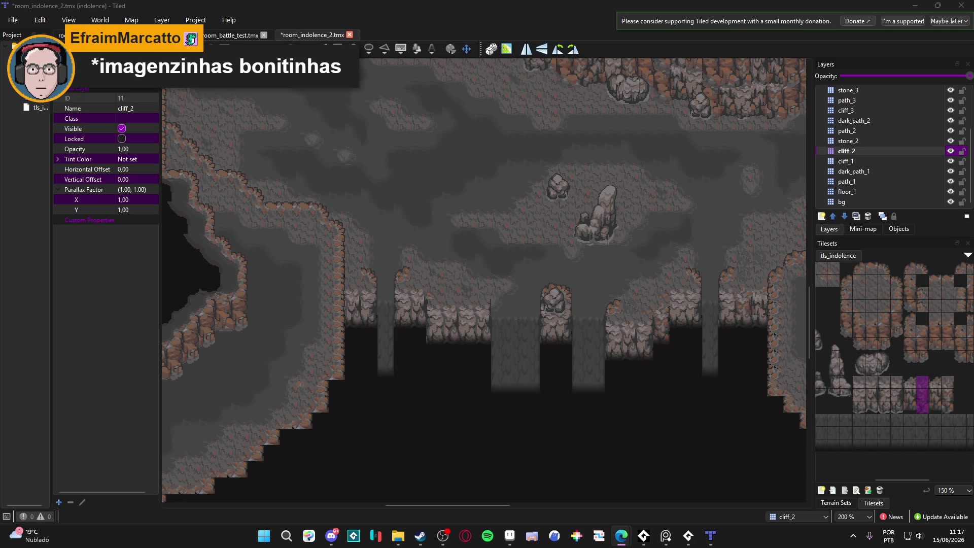
- Paint single cliff wall tiles below the ledge edges on cliff_2
{"action": "scroll", "coordinate": [584, 325], "scroll_direction": "down", "scroll_amount": 2}
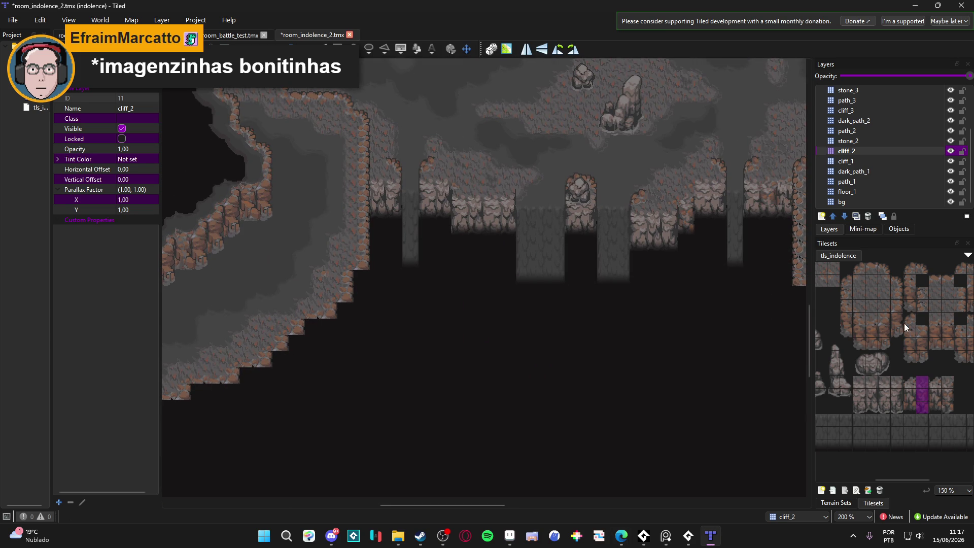
{"action": "left_click_drag", "start_coordinate": [902, 319], "coordinate": [902, 328]}
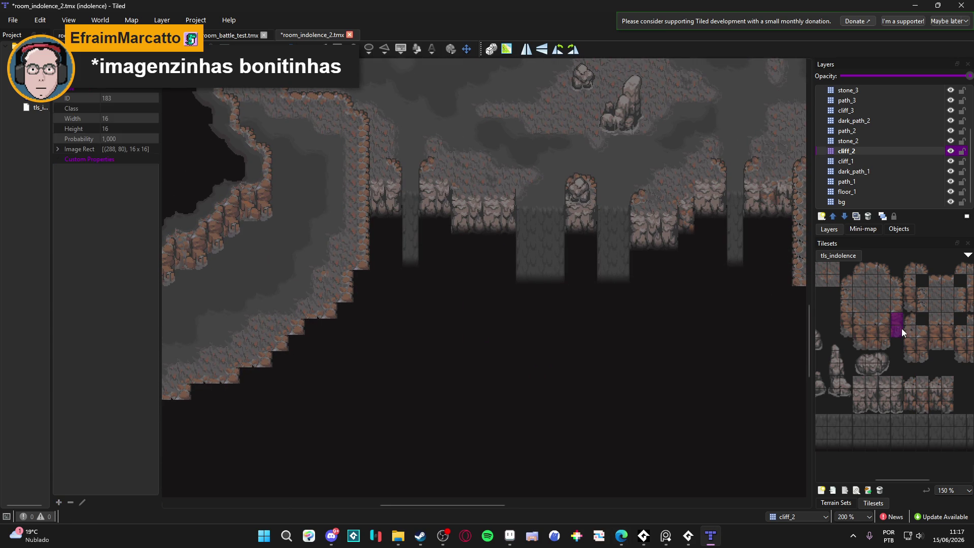
{"action": "left_click", "coordinate": [362, 293]}
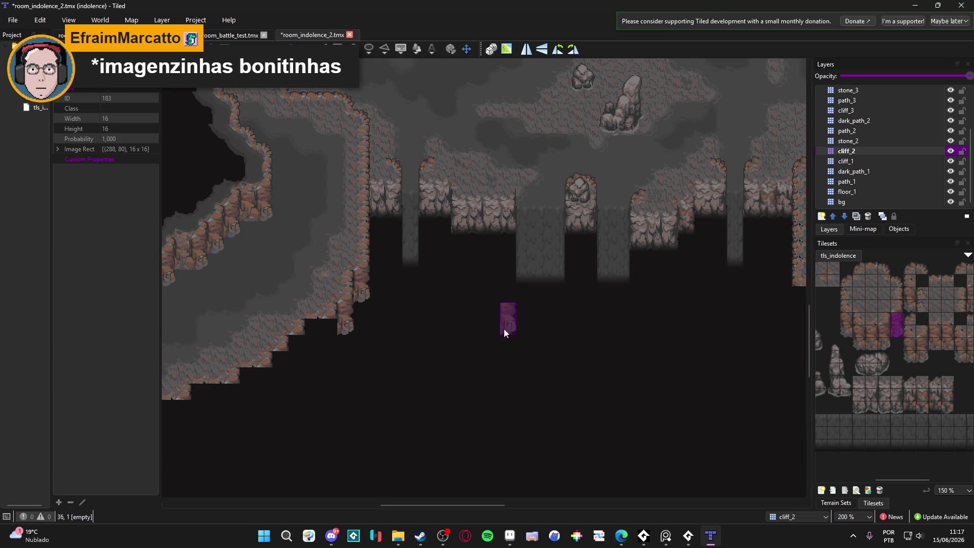
{"action": "left_click", "coordinate": [299, 361]}
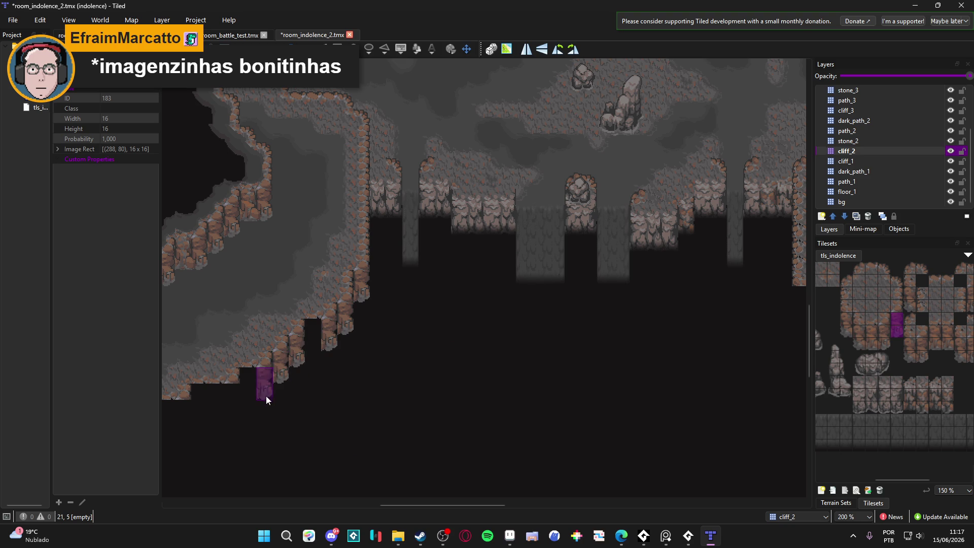
{"action": "scroll", "coordinate": [238, 409], "scroll_direction": "down", "scroll_amount": 2}
{"action": "scroll", "coordinate": [237, 409], "scroll_direction": "left", "scroll_amount": 3}
{"action": "left_click", "coordinate": [200, 388]}
{"action": "scroll", "coordinate": [417, 352], "scroll_direction": "up", "scroll_amount": 1}
{"action": "left_click", "coordinate": [870, 331]}
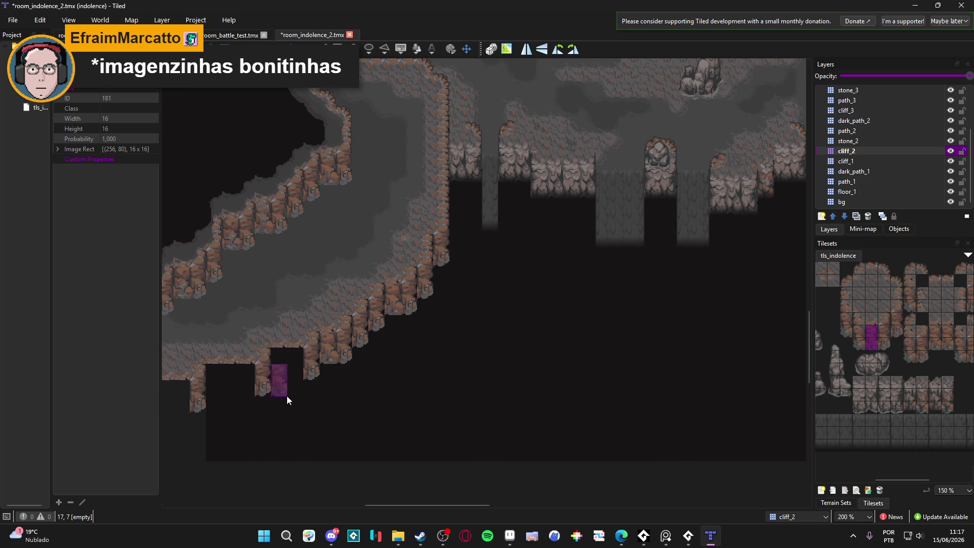
{"action": "scroll", "coordinate": [275, 395], "scroll_direction": "up", "scroll_amount": 1}
{"action": "scroll", "coordinate": [275, 395], "scroll_direction": "left", "scroll_amount": 2}
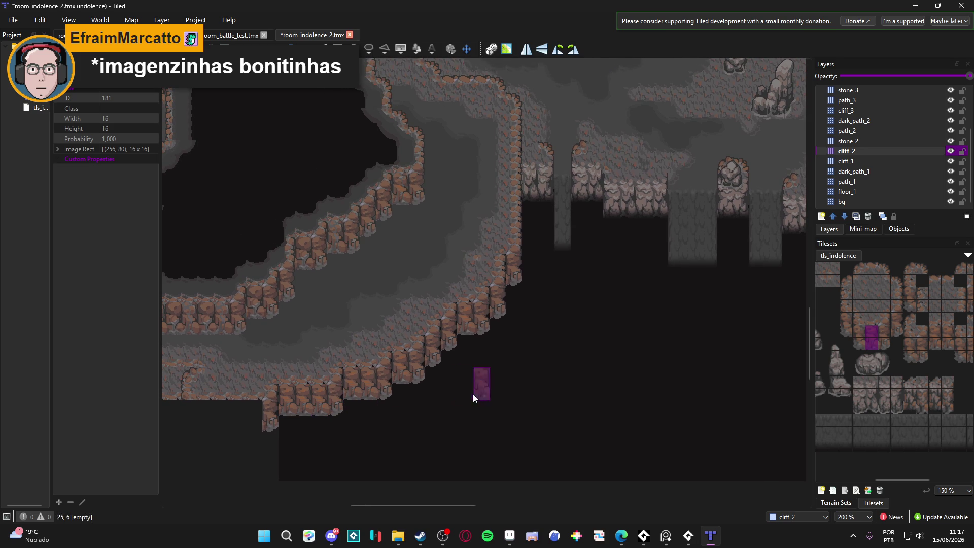
{"action": "scroll", "coordinate": [484, 392], "scroll_direction": "right", "scroll_amount": 1}
- Stamp three-tile cliff columns along the curved left ledge's edge
{"action": "left_click_drag", "start_coordinate": [899, 406], "coordinate": [897, 384]}
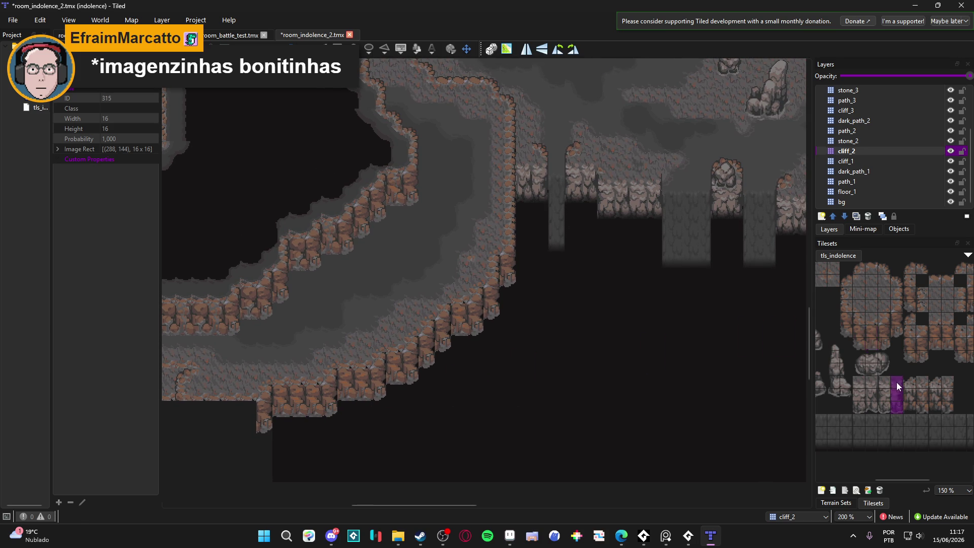
{"action": "left_click", "coordinate": [511, 271]}
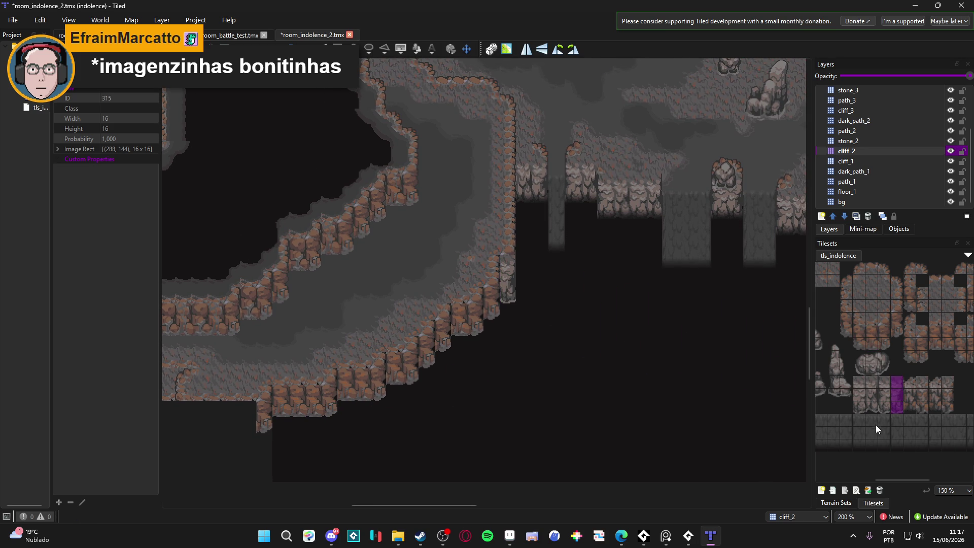
{"action": "mouse_move", "coordinate": [898, 405]}
{"action": "left_mouse_down"}
{"action": "mouse_move", "coordinate": [898, 415]}
{"action": "mouse_move", "coordinate": [897, 403]}
{"action": "left_mouse_up"}
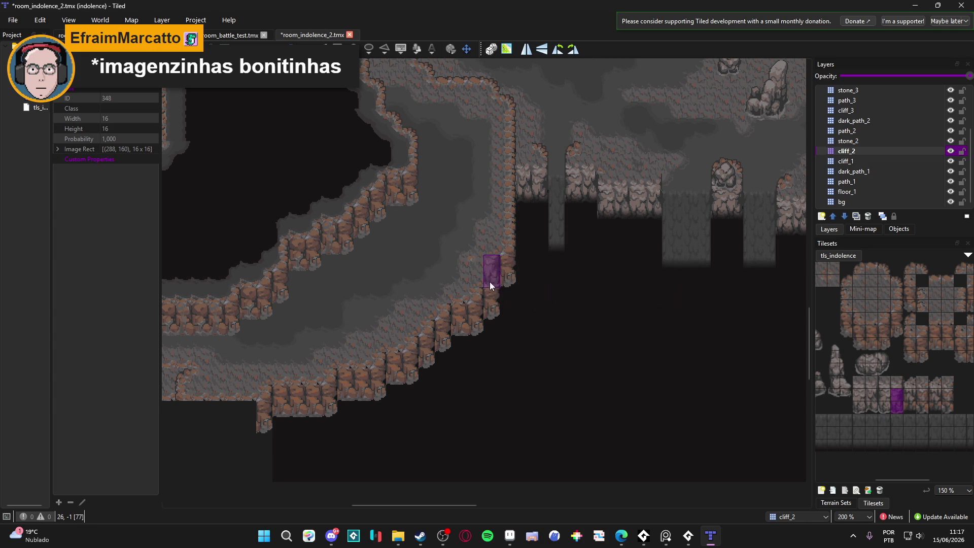
{"action": "left_click", "coordinate": [507, 275]}
{"action": "left_click", "coordinate": [895, 383]}
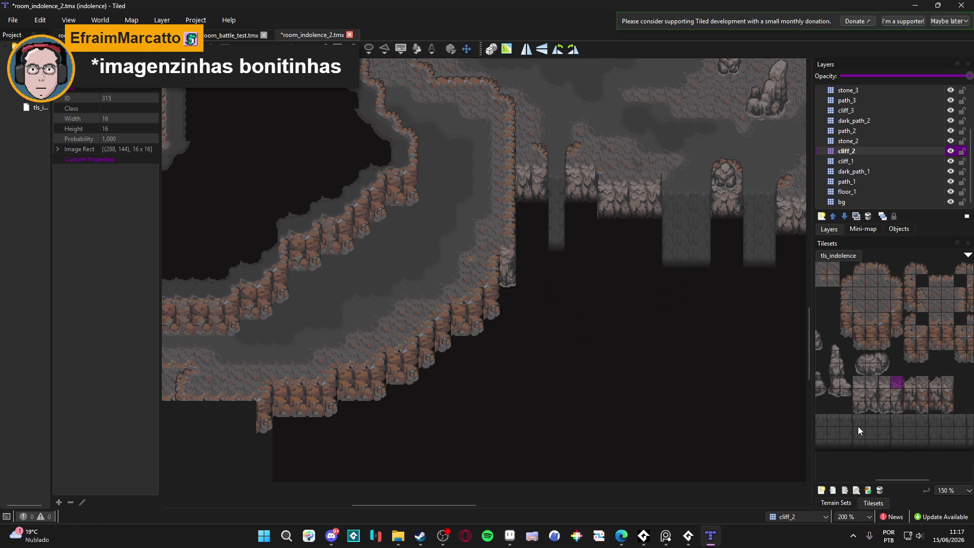
{"action": "left_click_drag", "start_coordinate": [896, 406], "coordinate": [895, 381]}
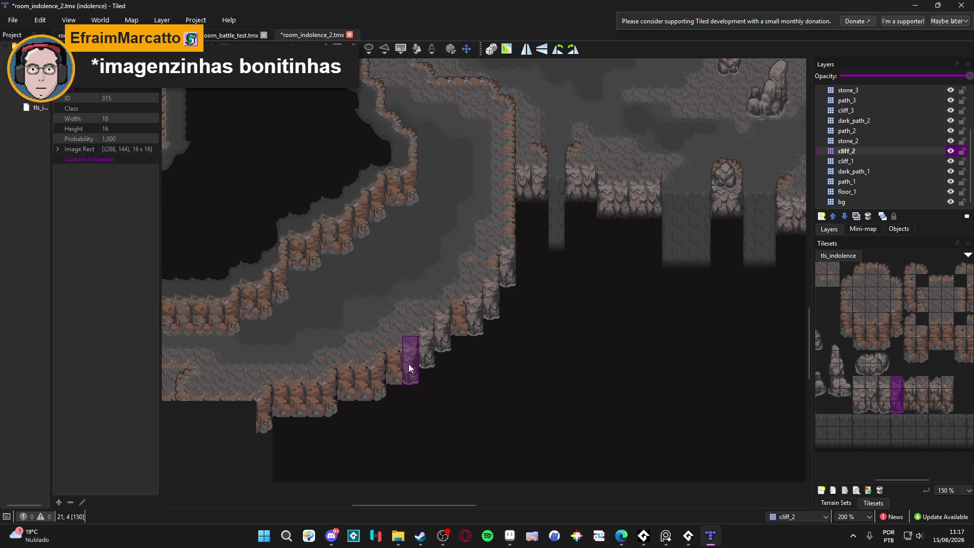
{"action": "left_click", "coordinate": [383, 374]}
{"action": "left_click", "coordinate": [331, 386]}
- Add cliff columns at the pit's right edge, undo a misplaced block, and paint the lower right ledge
{"action": "mouse_move", "coordinate": [769, 343]}
{"action": "left_mouse_down"}
{"action": "mouse_move", "coordinate": [374, 387]}
{"action": "mouse_move", "coordinate": [506, 383]}
{"action": "mouse_move", "coordinate": [459, 387]}
{"action": "left_mouse_up"}
{"action": "scroll", "coordinate": [589, 394], "scroll_direction": "down", "scroll_amount": 2}
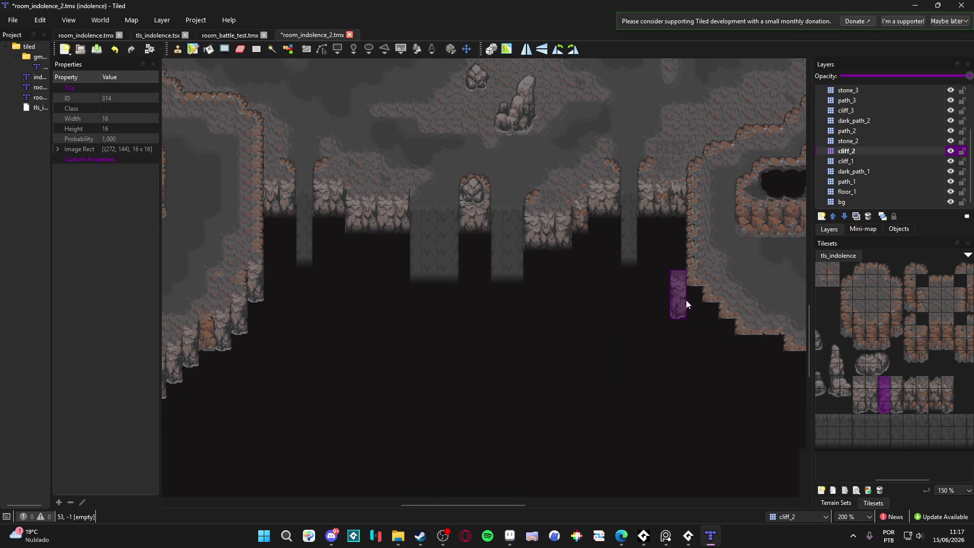
{"action": "left_click", "coordinate": [717, 315]}
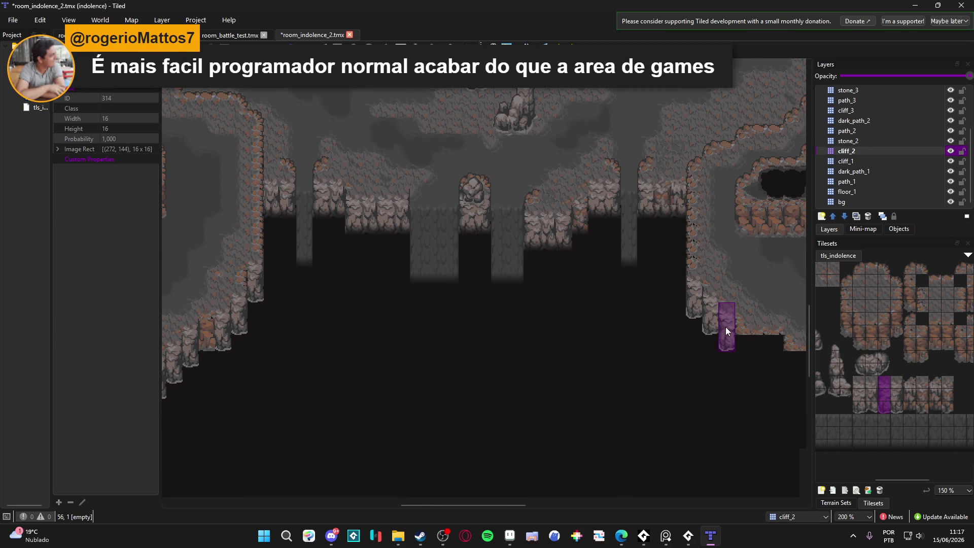
{"action": "left_click", "coordinate": [789, 358]}
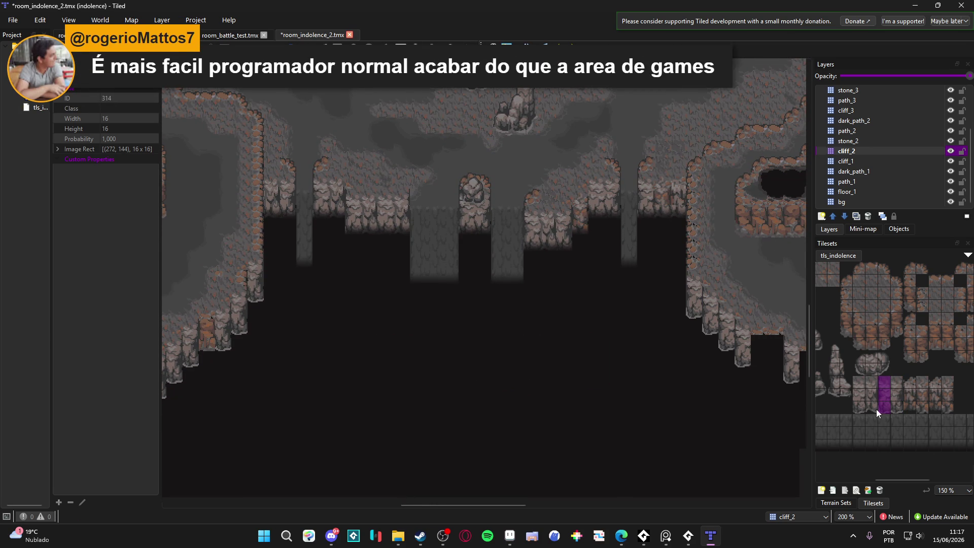
{"action": "left_click_drag", "start_coordinate": [870, 411], "coordinate": [859, 388]}
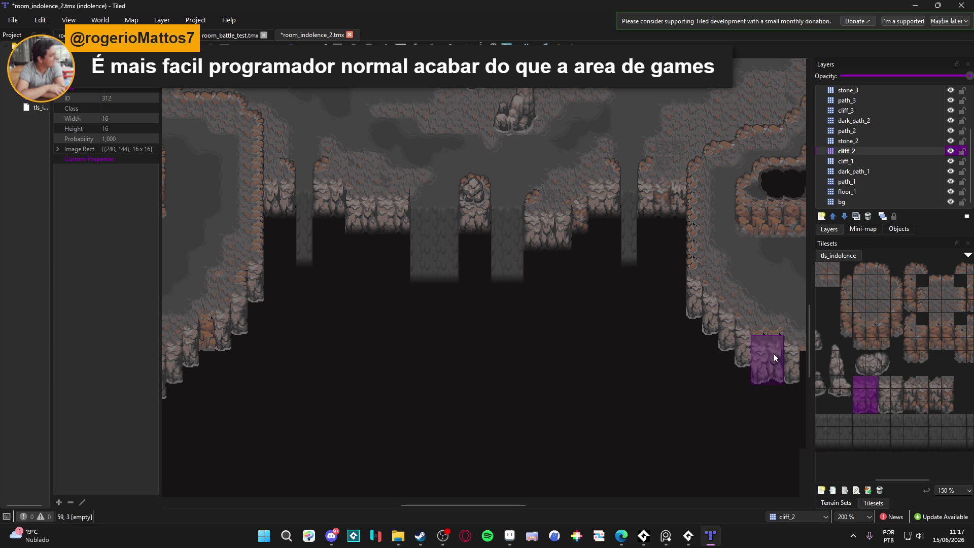
{"action": "scroll", "coordinate": [526, 412], "scroll_direction": "right", "scroll_amount": 5}
{"action": "key", "text": "ctrl+z"}
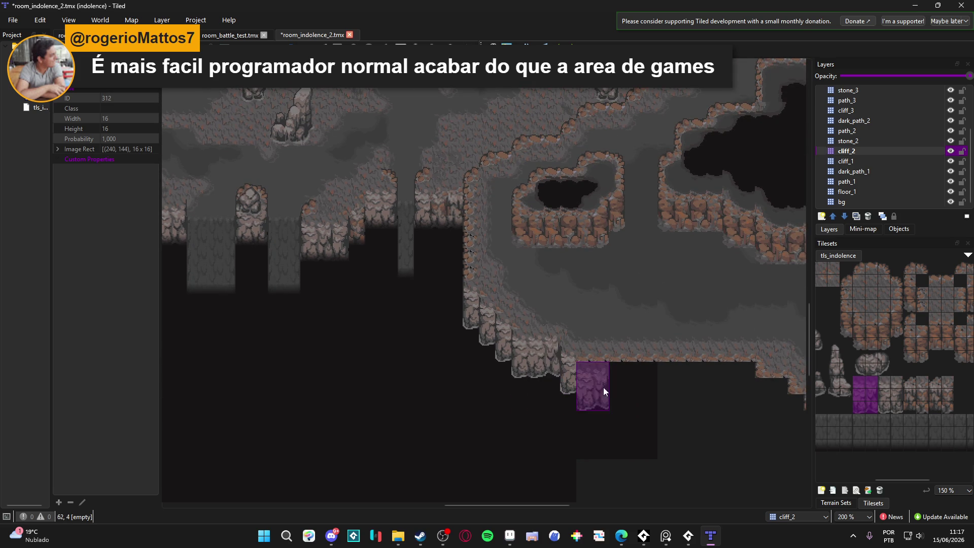
{"action": "left_click_drag", "start_coordinate": [613, 364], "coordinate": [744, 365]}
- Paint single cliff columns along the rest of the curved left ledge above the pit
{"action": "left_click_drag", "start_coordinate": [391, 338], "coordinate": [498, 338]}
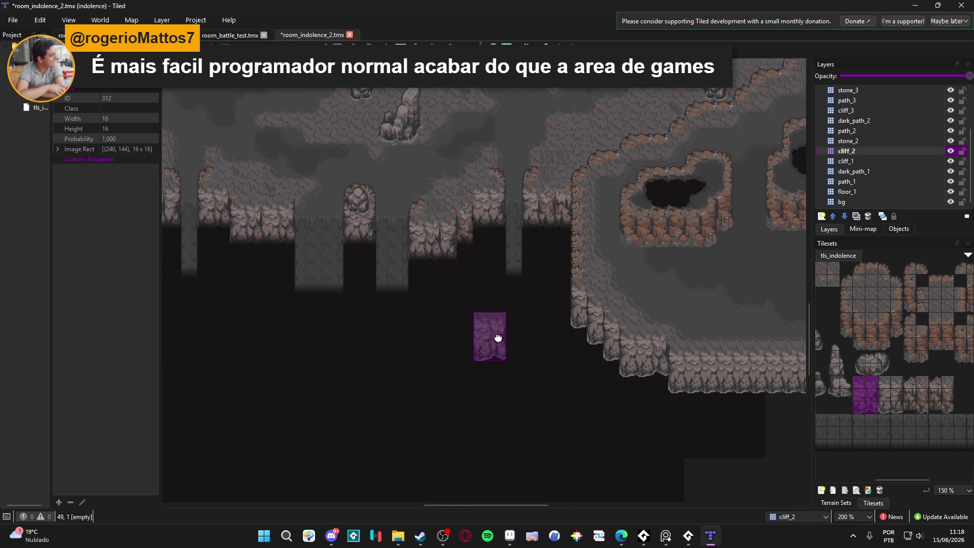
{"action": "left_click_drag", "start_coordinate": [374, 323], "coordinate": [399, 316]}
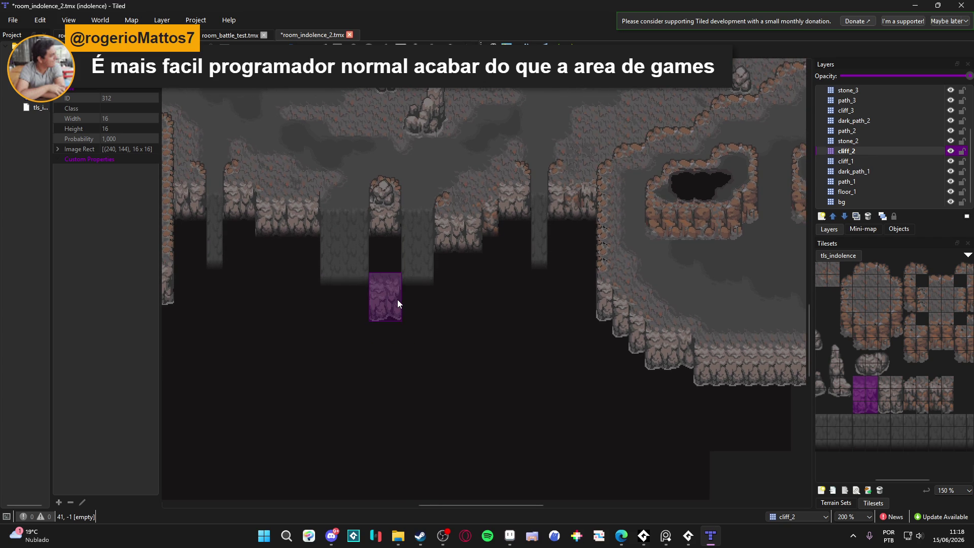
{"action": "scroll", "coordinate": [397, 299], "scroll_direction": "left", "scroll_amount": 5}
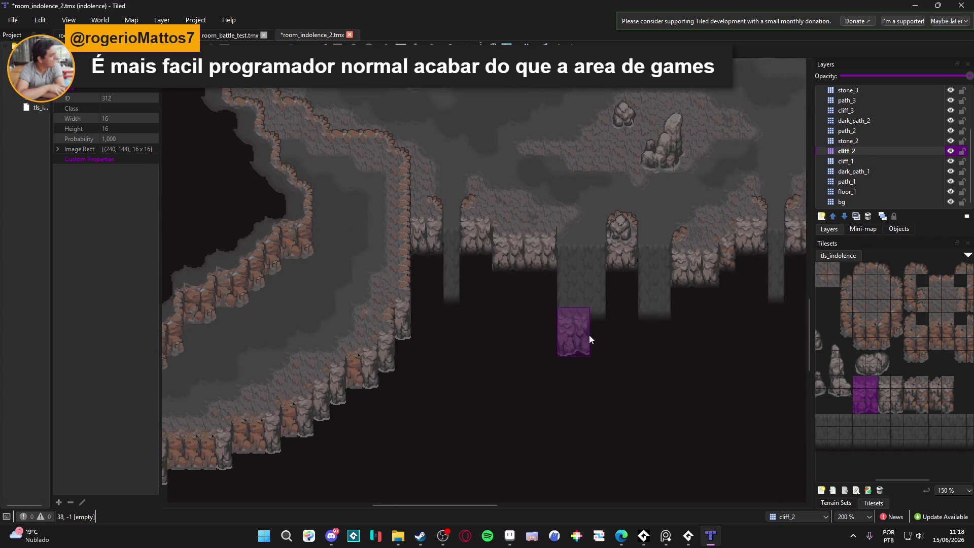
{"action": "left_click_drag", "start_coordinate": [862, 400], "coordinate": [858, 380]}
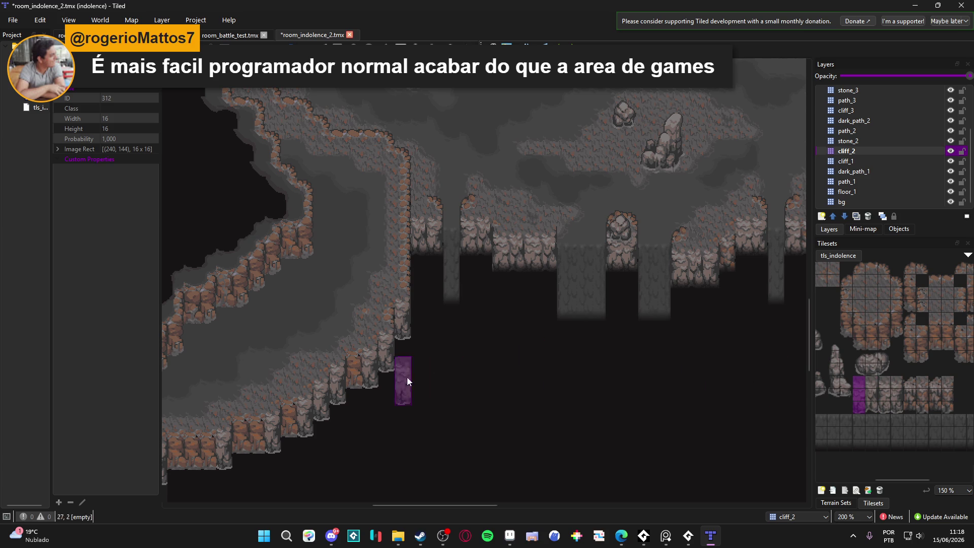
{"action": "scroll", "coordinate": [333, 427], "scroll_direction": "left", "scroll_amount": 1}
{"action": "mouse_move", "coordinate": [359, 405]}
{"action": "left_mouse_down"}
{"action": "mouse_move", "coordinate": [328, 420]}
{"action": "mouse_move", "coordinate": [307, 417]}
{"action": "left_mouse_up"}
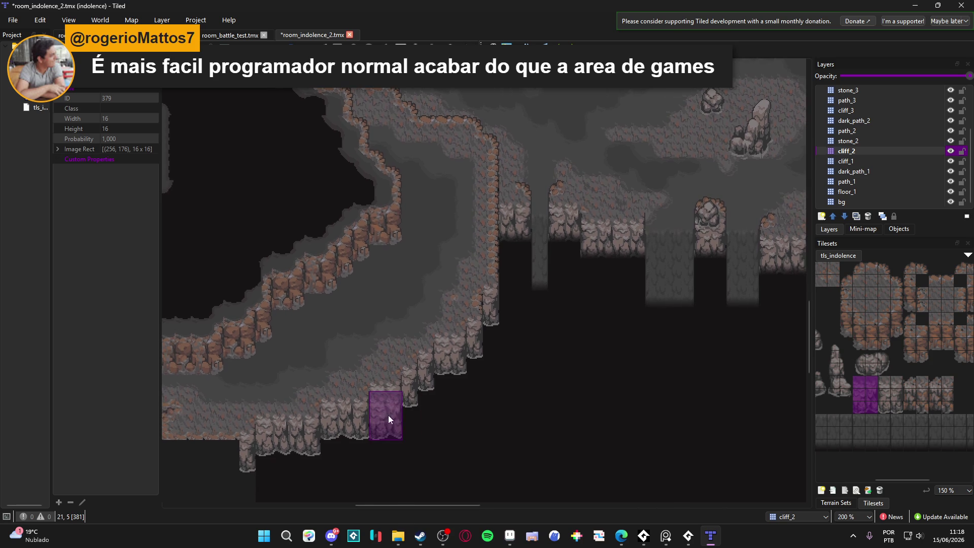
{"action": "scroll", "coordinate": [561, 427], "scroll_direction": "down", "scroll_amount": 5}
{"action": "scroll", "coordinate": [561, 427], "scroll_direction": "up", "scroll_amount": 4}
{"action": "left_click_drag", "start_coordinate": [570, 423], "coordinate": [405, 376]}
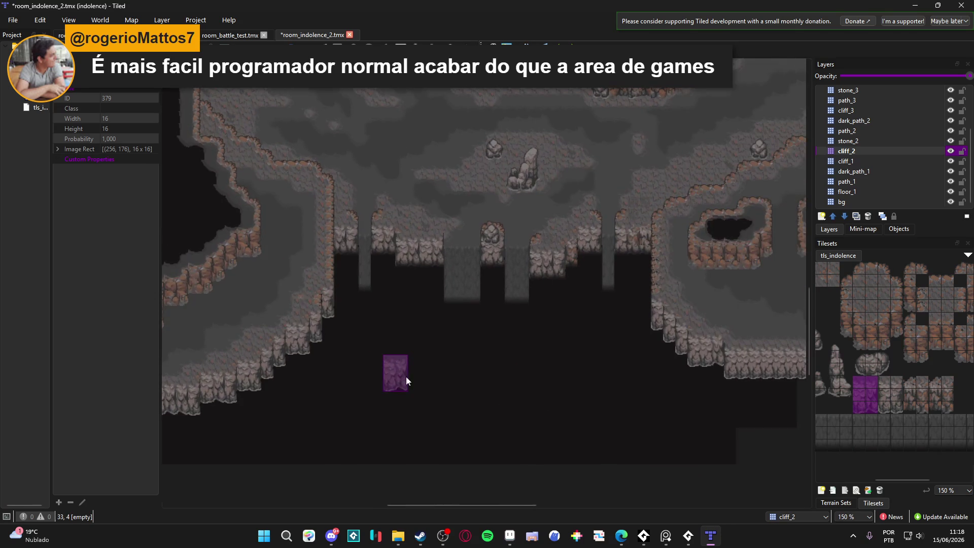
{"action": "key", "text": "alt+Tab"}
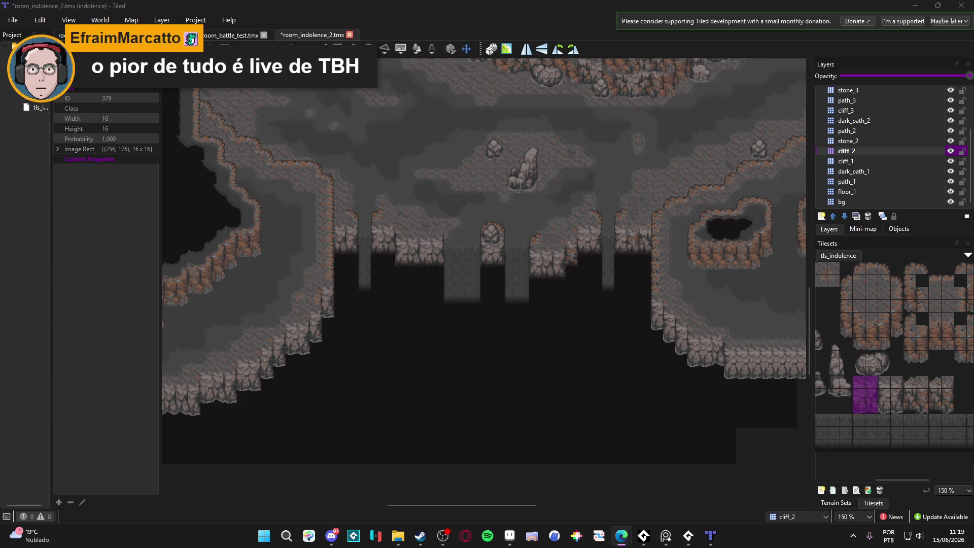
- Let the Rank up (Diamond Star Feather) video play, pause it at 0:20, and return to Tiled
{"action": "key", "text": "alt+Tab"}
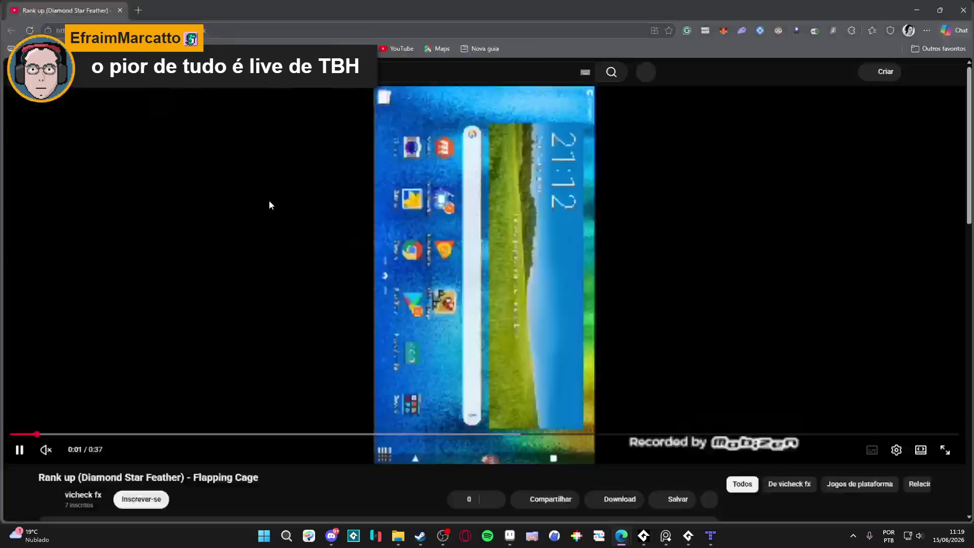
{"action": "scroll", "coordinate": [310, 242], "scroll_direction": "up", "scroll_amount": 2}
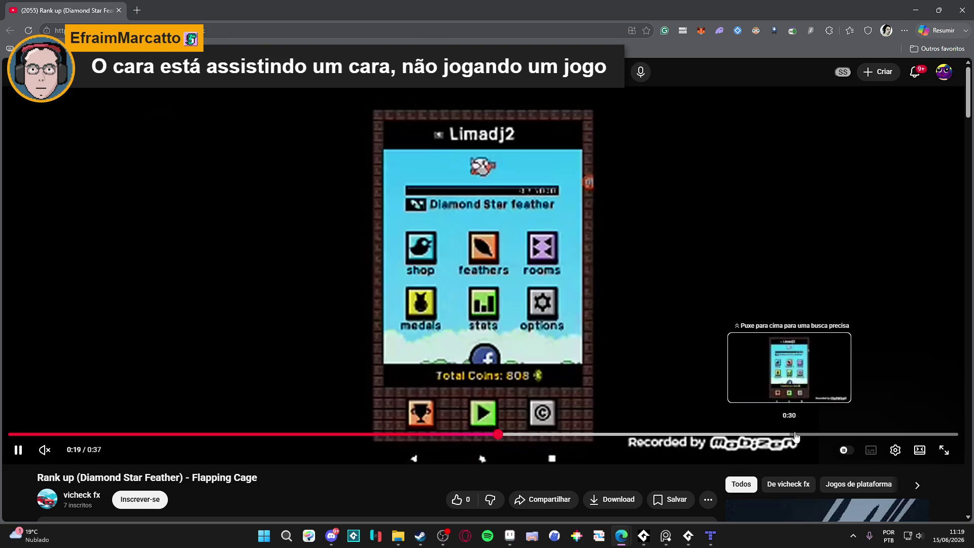
{"action": "left_click", "coordinate": [397, 278]}
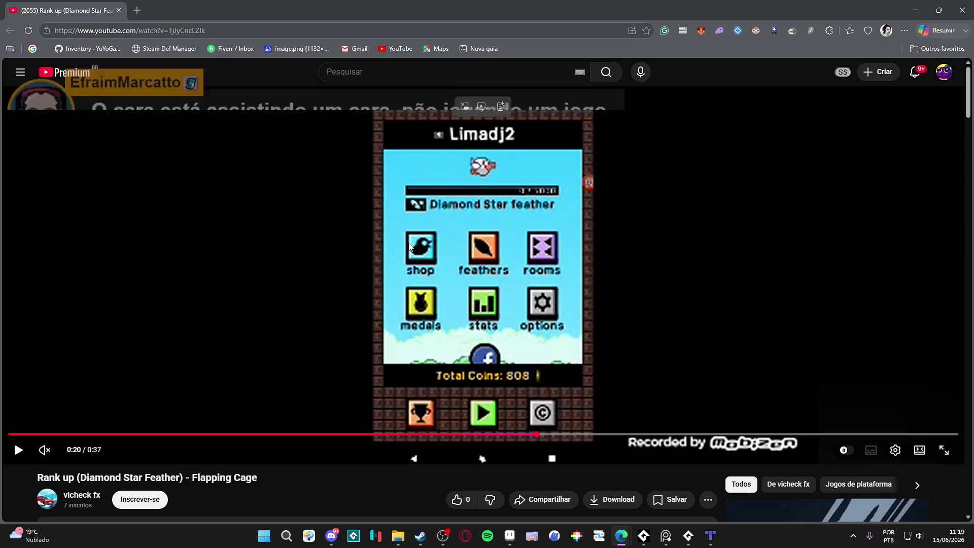
{"action": "scroll", "coordinate": [409, 243], "scroll_direction": "down", "scroll_amount": 3}
{"action": "scroll", "coordinate": [411, 247], "scroll_direction": "up", "scroll_amount": 3}
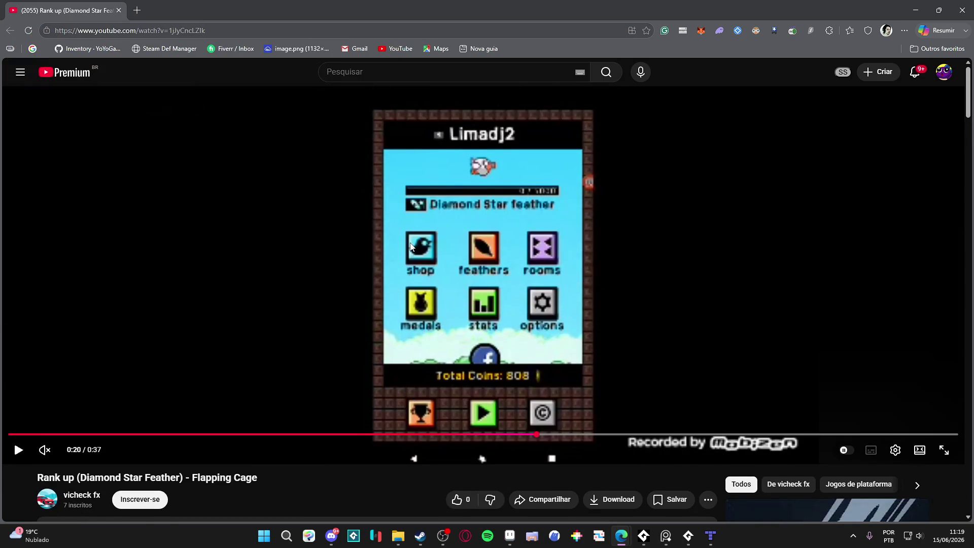
{"action": "scroll", "coordinate": [411, 247], "scroll_direction": "down", "scroll_amount": 7}
{"action": "scroll", "coordinate": [411, 244], "scroll_direction": "down", "scroll_amount": 1}
{"action": "scroll", "coordinate": [413, 249], "scroll_direction": "up", "scroll_amount": 8}
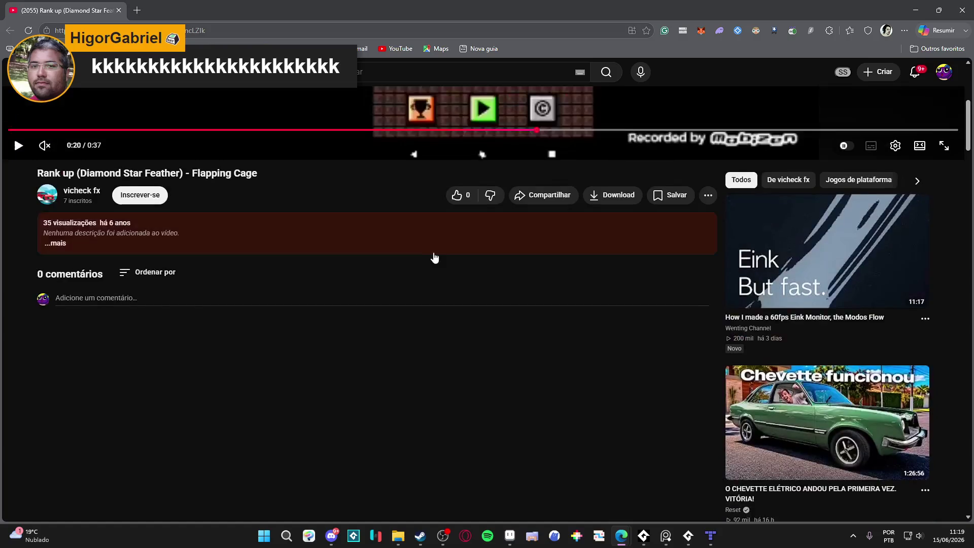
{"action": "key", "text": "alt+Tab"}
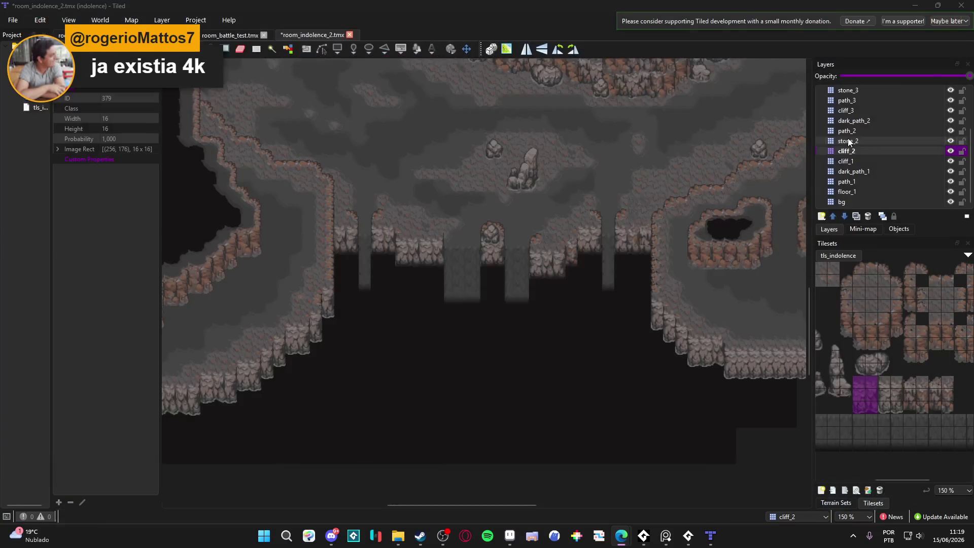
- Pan around the cave map and make dark_path_1 the working layer
{"action": "mouse_move", "coordinate": [413, 220]}
{"action": "left_mouse_down"}
{"action": "mouse_move", "coordinate": [473, 275]}
{"action": "mouse_move", "coordinate": [361, 227]}
{"action": "mouse_move", "coordinate": [434, 256]}
{"action": "mouse_move", "coordinate": [456, 312]}
{"action": "mouse_move", "coordinate": [382, 339]}
{"action": "left_mouse_up"}
{"action": "scroll", "coordinate": [421, 321], "scroll_direction": "down", "scroll_amount": 2}
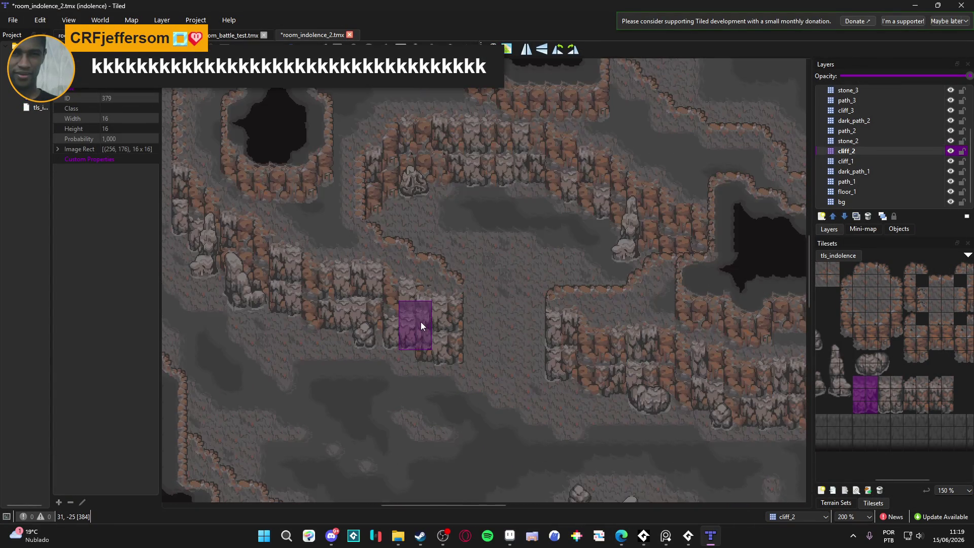
{"action": "scroll", "coordinate": [425, 324], "scroll_direction": "up", "scroll_amount": 2}
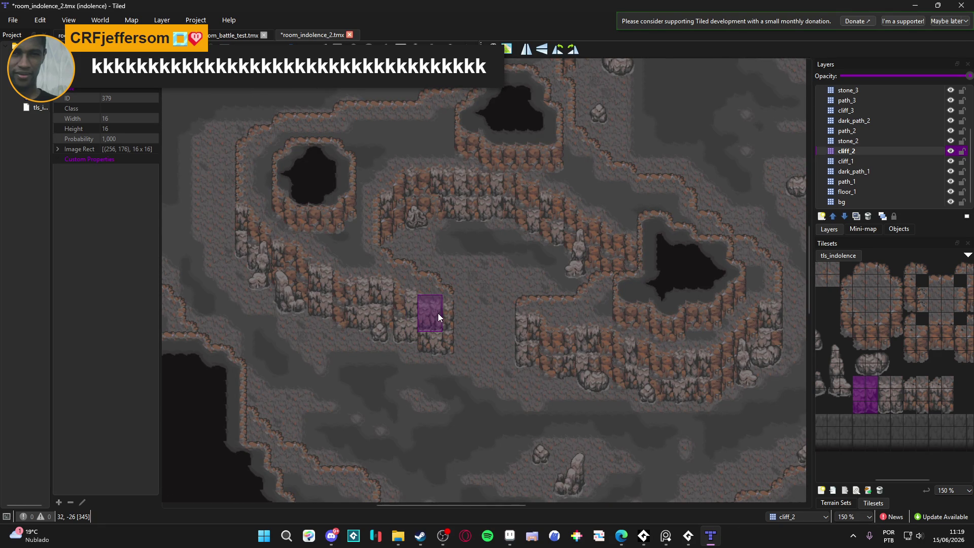
{"action": "mouse_move", "coordinate": [283, 286]}
{"action": "left_mouse_down"}
{"action": "mouse_move", "coordinate": [297, 322]}
{"action": "mouse_move", "coordinate": [285, 369]}
{"action": "mouse_move", "coordinate": [367, 386]}
{"action": "mouse_move", "coordinate": [430, 423]}
{"action": "mouse_move", "coordinate": [477, 320]}
{"action": "mouse_move", "coordinate": [349, 209]}
{"action": "mouse_move", "coordinate": [509, 139]}
{"action": "mouse_move", "coordinate": [502, 145]}
{"action": "mouse_move", "coordinate": [535, 196]}
{"action": "mouse_move", "coordinate": [489, 272]}
{"action": "left_mouse_up"}
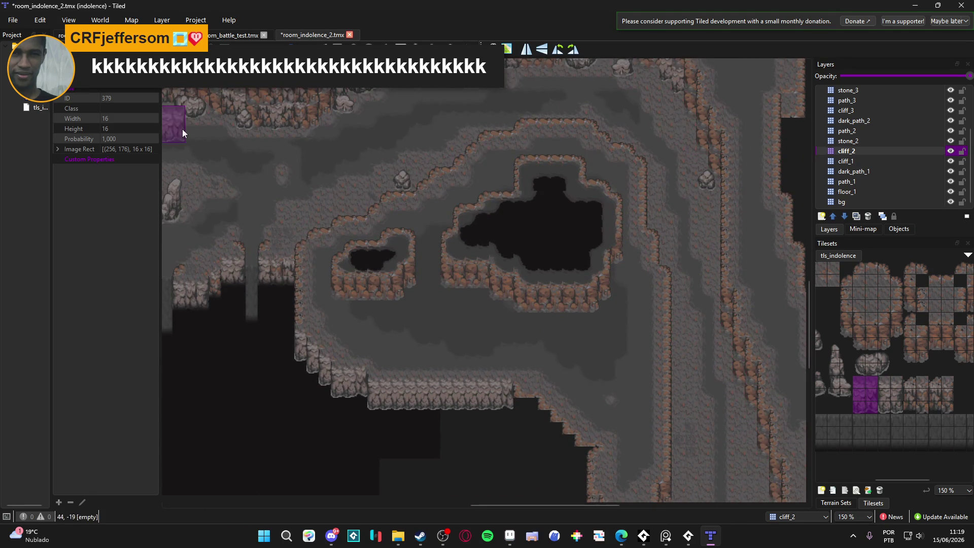
{"action": "scroll", "coordinate": [369, 267], "scroll_direction": "left", "scroll_amount": 2}
{"action": "scroll", "coordinate": [355, 191], "scroll_direction": "right", "scroll_amount": 4}
{"action": "scroll", "coordinate": [354, 191], "scroll_direction": "down", "scroll_amount": 2}
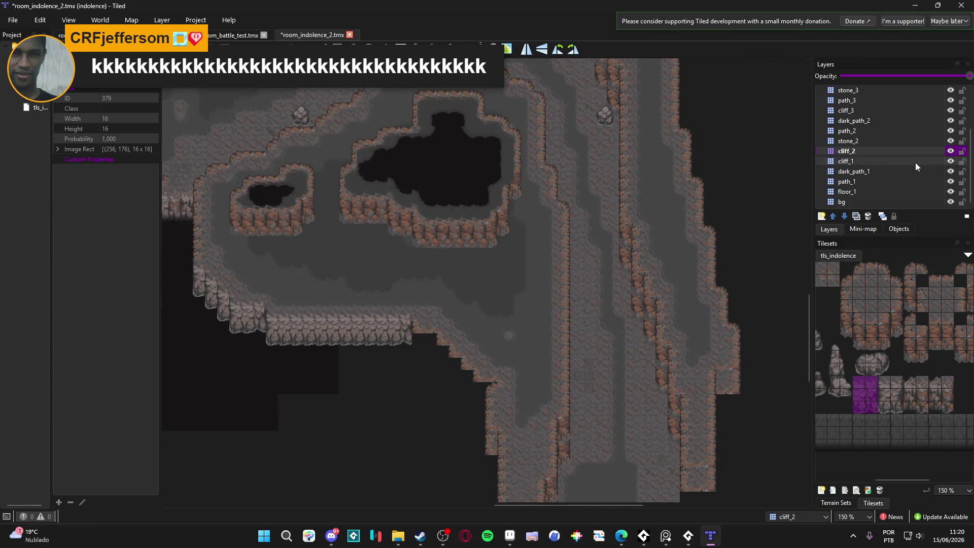
{"action": "left_click", "coordinate": [942, 172]}
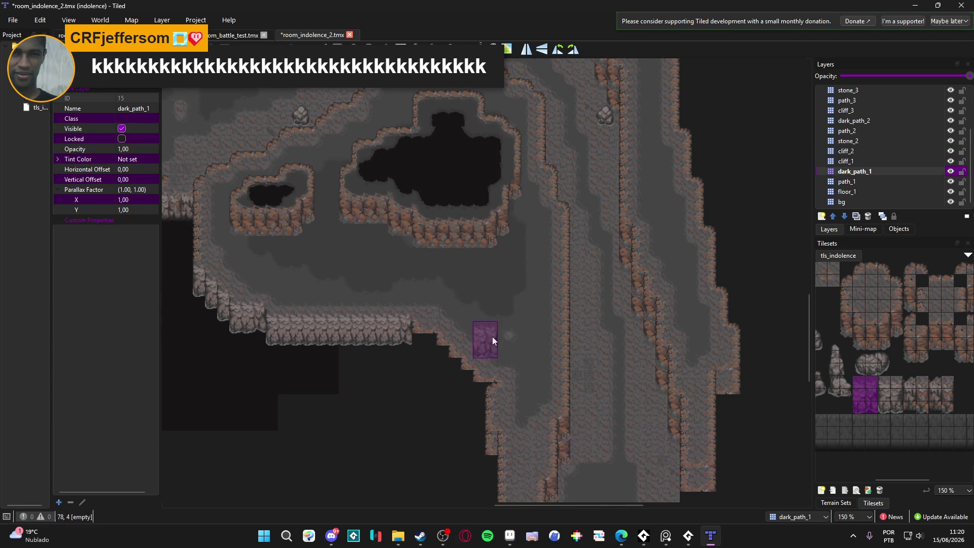
{"action": "scroll", "coordinate": [492, 336], "scroll_direction": "down", "scroll_amount": 5}
- Switch to Aseprite and open desktop_pet_character.aseprite from the Clean Area folder
{"action": "left_click", "coordinate": [509, 536]}
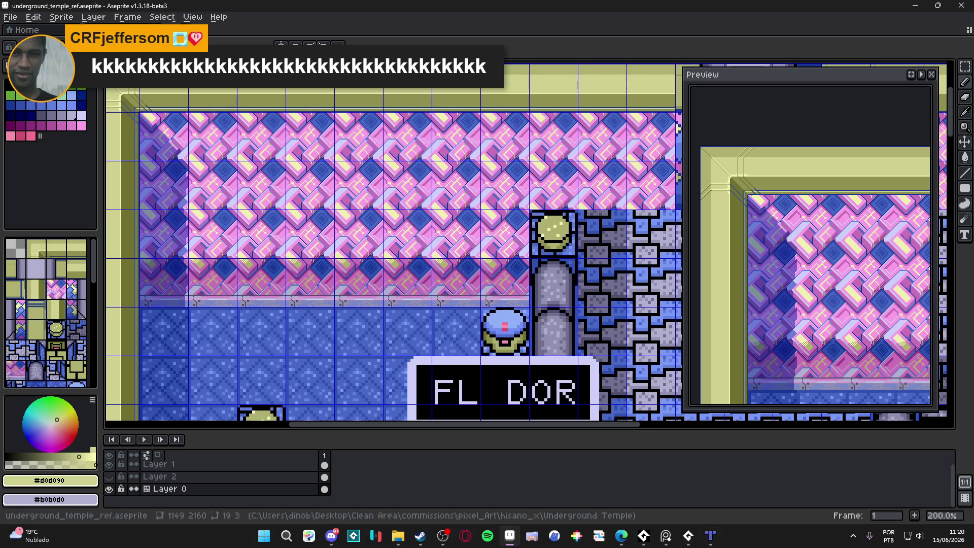
{"action": "scroll", "coordinate": [283, 175], "scroll_direction": "down", "scroll_amount": 2}
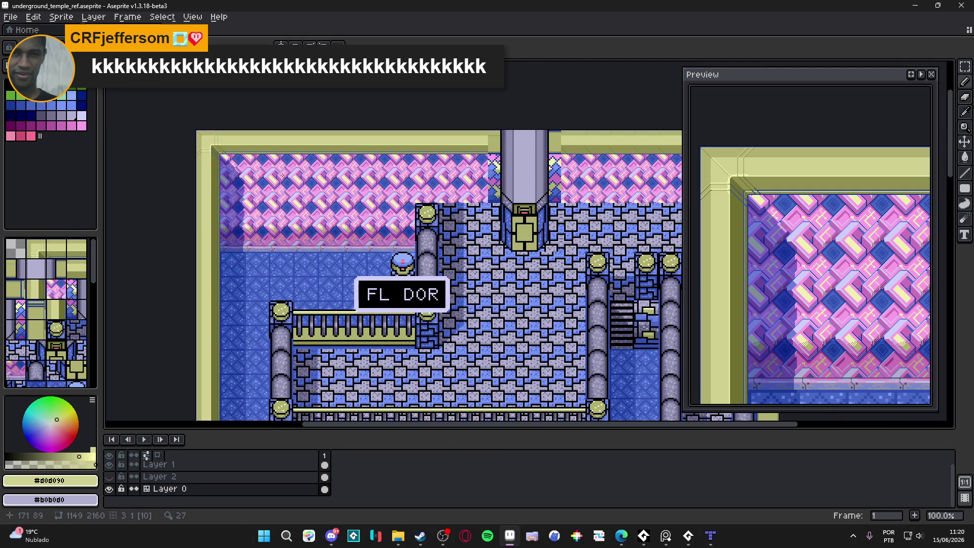
{"action": "scroll", "coordinate": [283, 175], "scroll_direction": "up", "scroll_amount": 2}
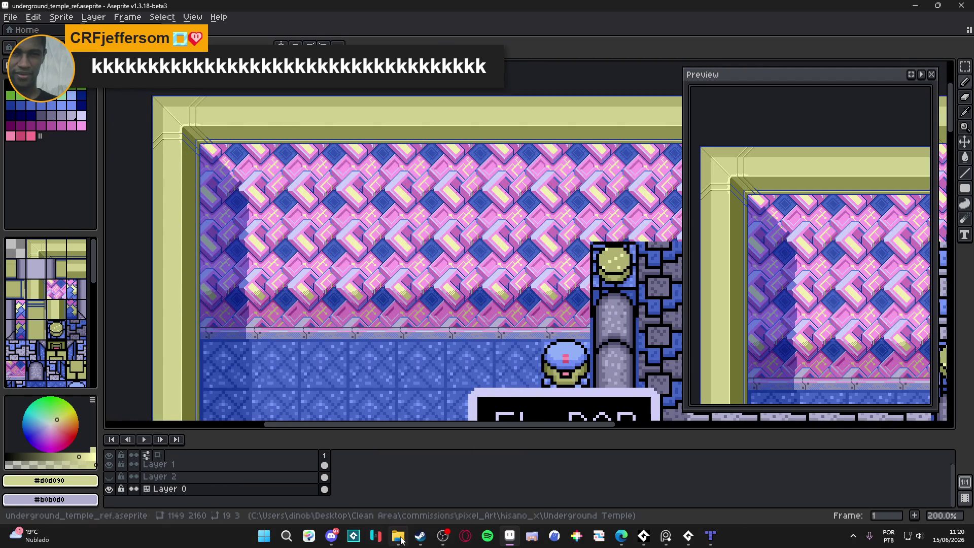
{"action": "mouse_move", "coordinate": [400, 539]}
{"action": "left_click", "coordinate": [378, 490]}
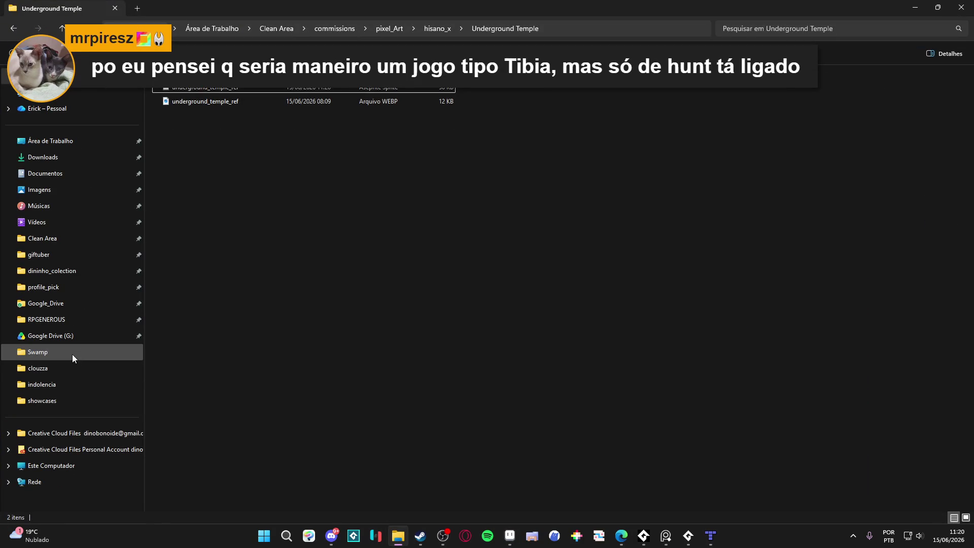
{"action": "left_click", "coordinate": [69, 254]}
{"action": "left_click", "coordinate": [68, 241]}
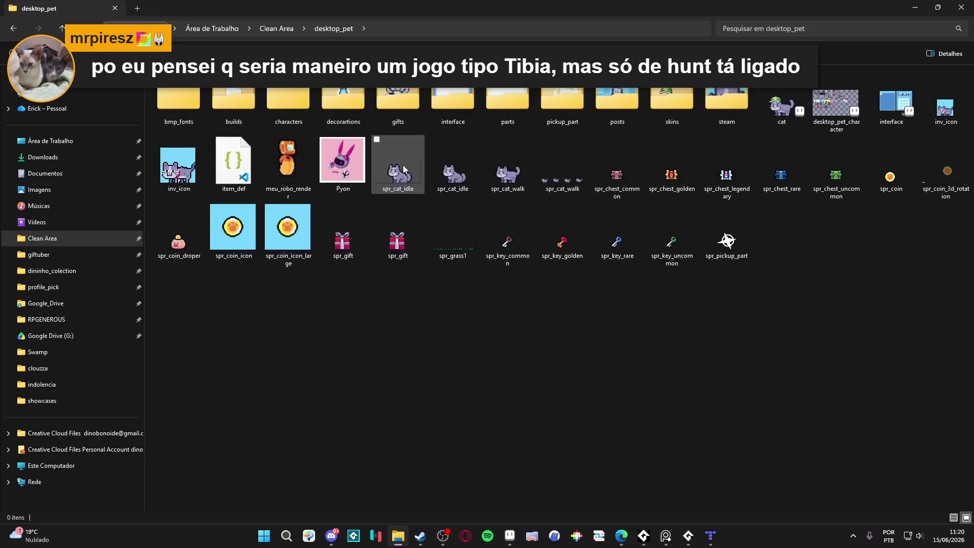
{"action": "double_click", "coordinate": [836, 99]}
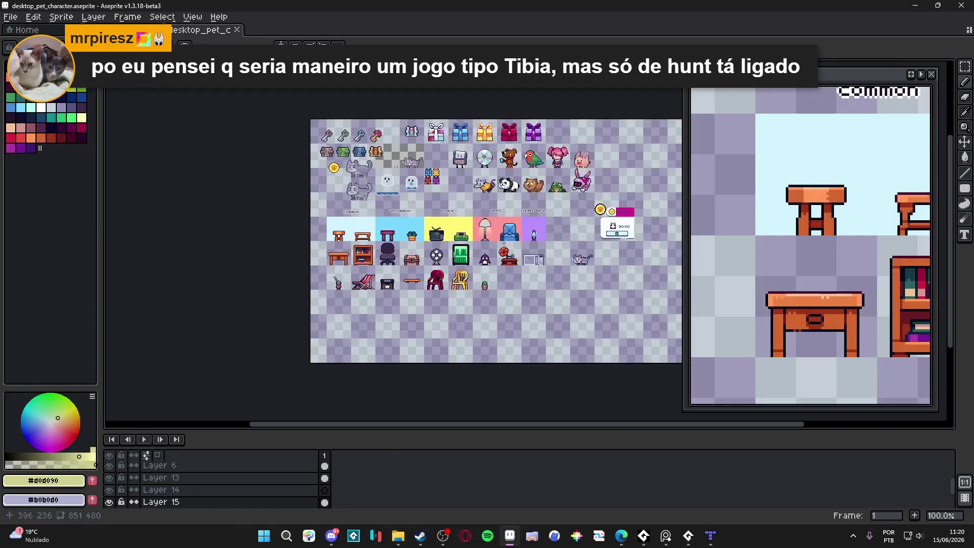
- Close the Preview window and bring the rarity-labelled furniture rows into view
{"action": "scroll", "coordinate": [522, 234], "scroll_direction": "up", "scroll_amount": 2}
{"action": "left_click", "coordinate": [931, 75]}
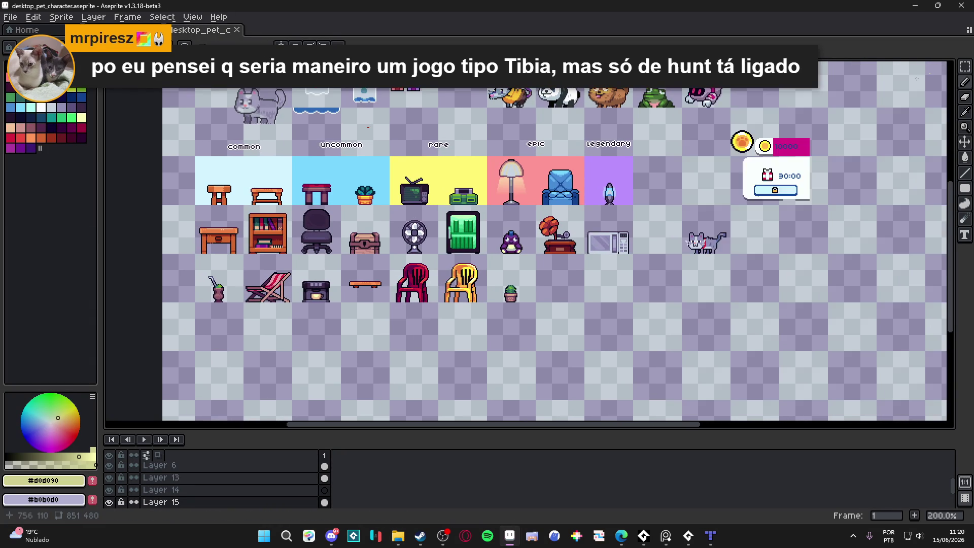
{"action": "scroll", "coordinate": [384, 260], "scroll_direction": "up", "scroll_amount": 1}
{"action": "left_click_drag", "start_coordinate": [316, 246], "coordinate": [387, 263]}
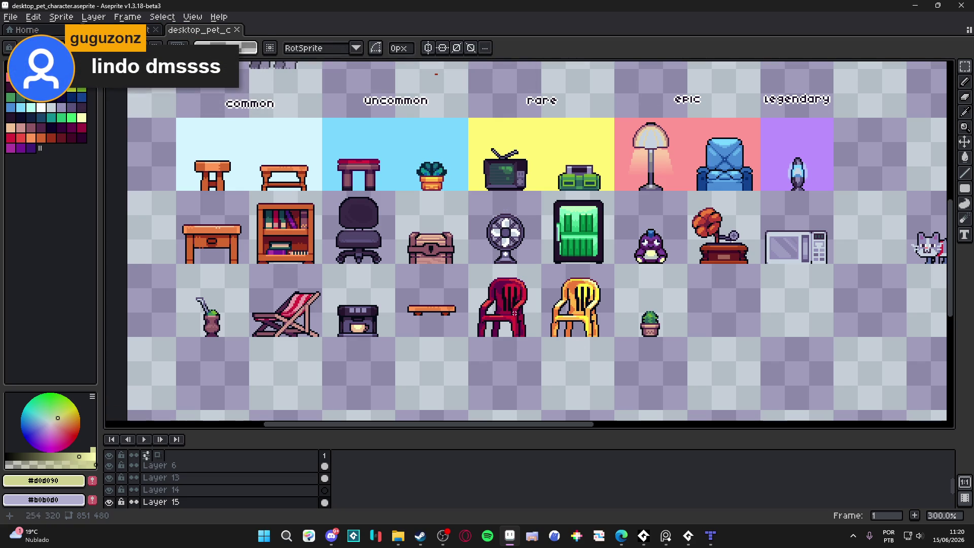
- Zoom and pan across the common-to-legendary furniture sprites to inspect them
{"action": "scroll", "coordinate": [523, 322], "scroll_direction": "down", "scroll_amount": 1}
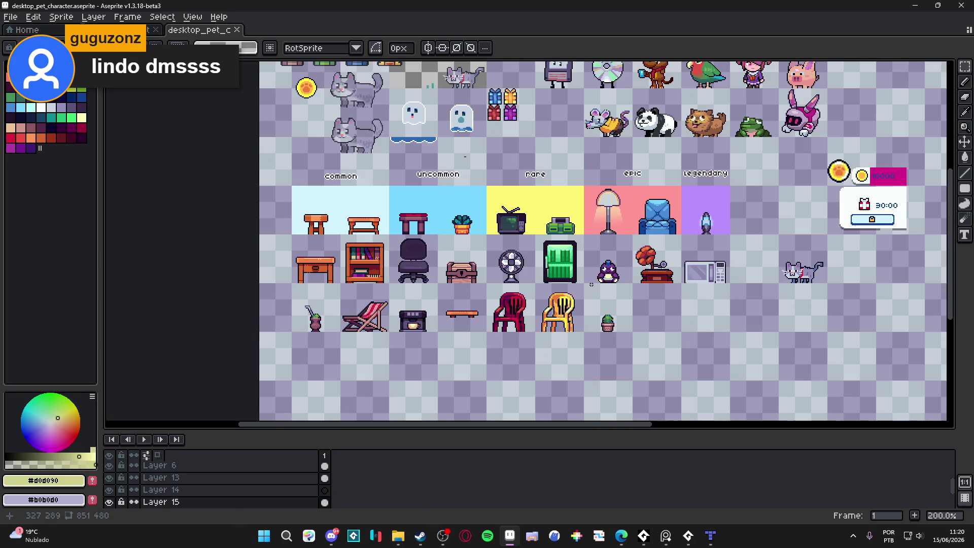
{"action": "scroll", "coordinate": [455, 281], "scroll_direction": "up", "scroll_amount": 1}
{"action": "scroll", "coordinate": [455, 281], "scroll_direction": "up", "scroll_amount": 1}
{"action": "scroll", "coordinate": [887, 254], "scroll_direction": "down", "scroll_amount": 2}
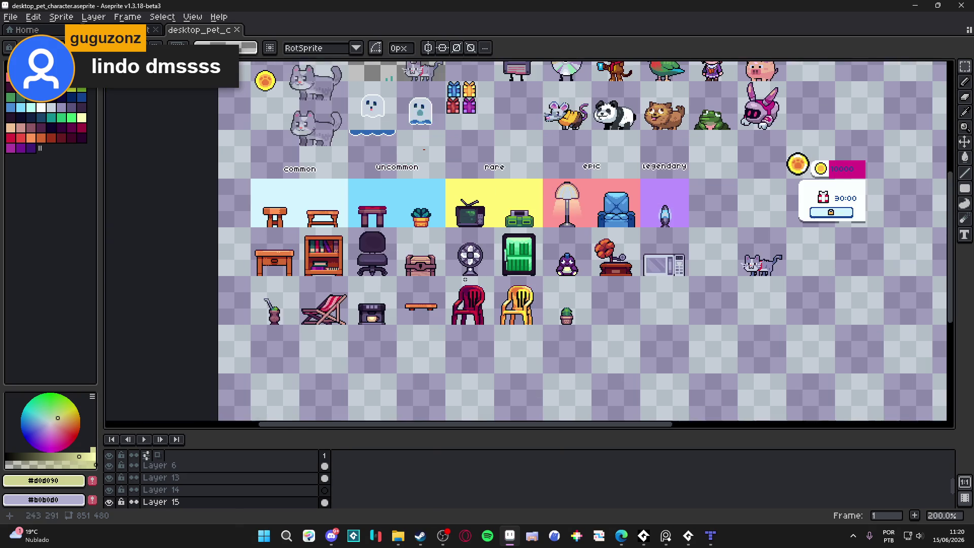
{"action": "scroll", "coordinate": [887, 254], "scroll_direction": "down", "scroll_amount": 1}
{"action": "left_click_drag", "start_coordinate": [462, 294], "coordinate": [454, 260]}
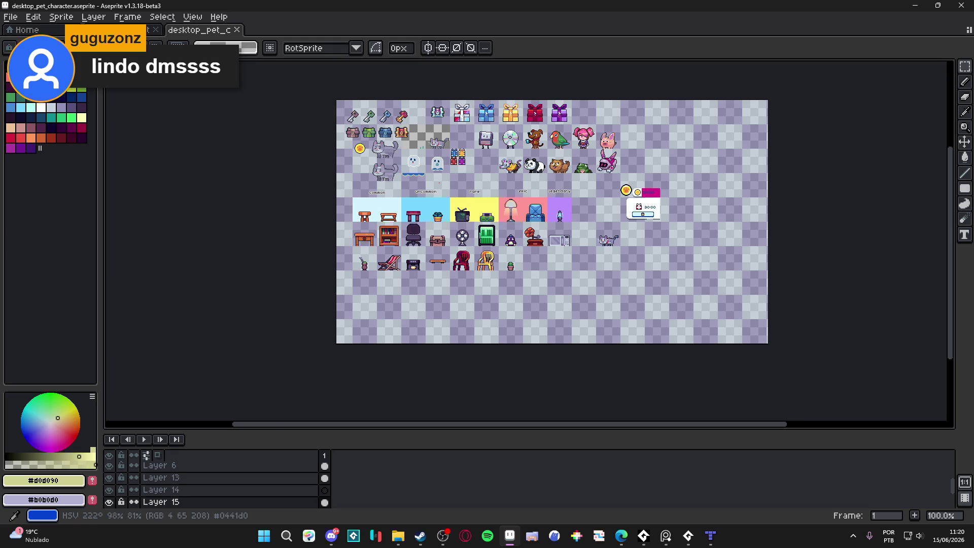
{"action": "scroll", "coordinate": [463, 281], "scroll_direction": "up", "scroll_amount": 3}
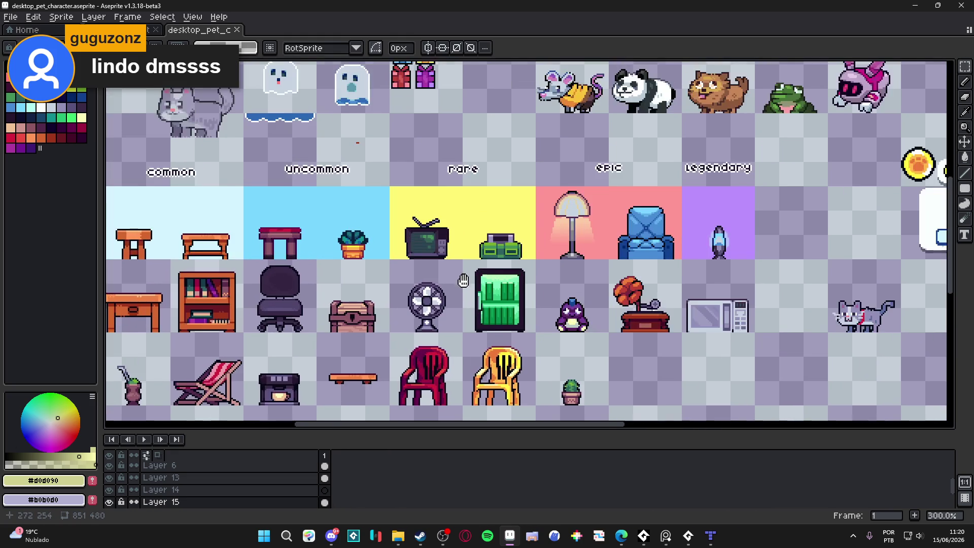
{"action": "left_click_drag", "start_coordinate": [463, 281], "coordinate": [516, 220]}
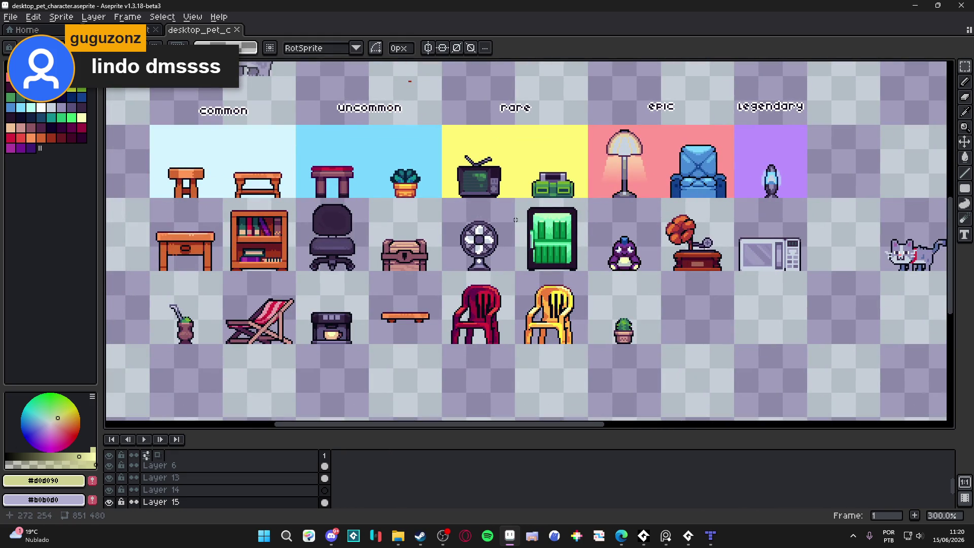
{"action": "scroll", "coordinate": [515, 220], "scroll_direction": "down", "scroll_amount": 1}
{"action": "scroll", "coordinate": [515, 220], "scroll_direction": "up", "scroll_amount": 1}
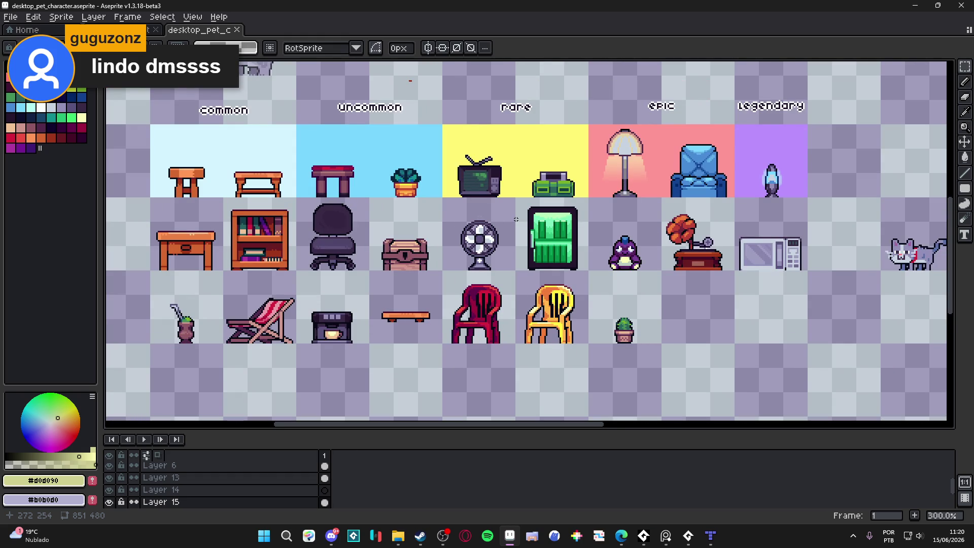
{"action": "scroll", "coordinate": [515, 220], "scroll_direction": "down", "scroll_amount": 1}
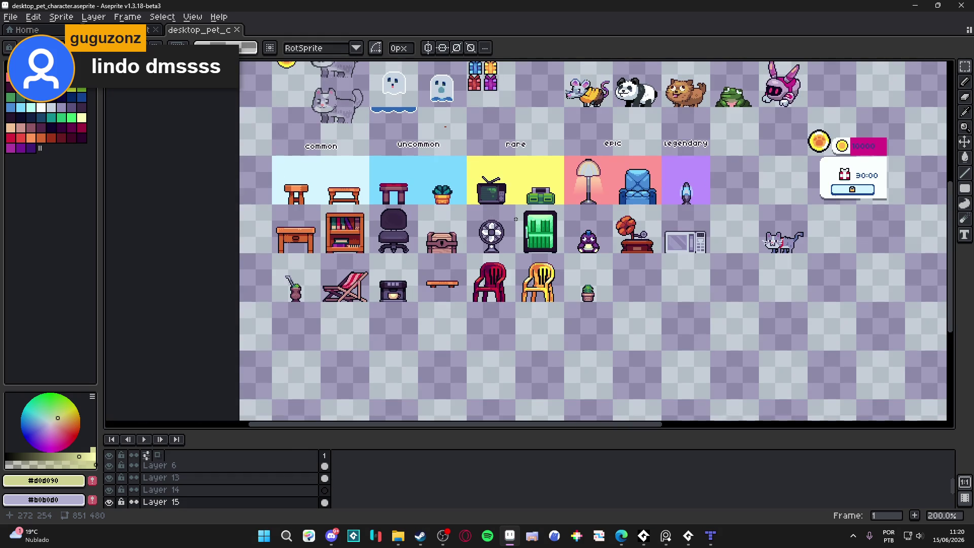
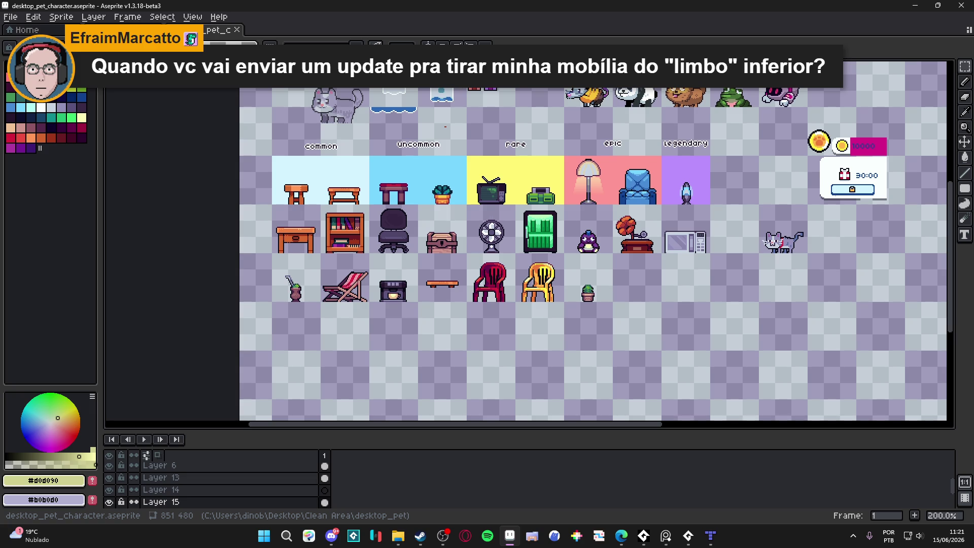
- Minimize Aseprite, clear the desktop_pet folder selection, and return to the room_indolence_2.tmx map in Tiled
{"action": "left_click_drag", "start_coordinate": [644, 205], "coordinate": [595, 263]}
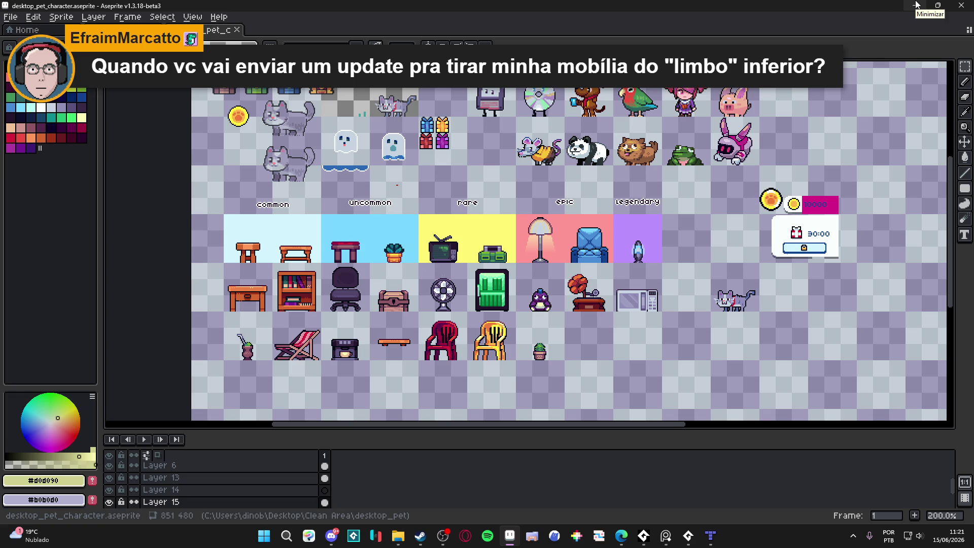
{"action": "left_click", "coordinate": [916, 5]}
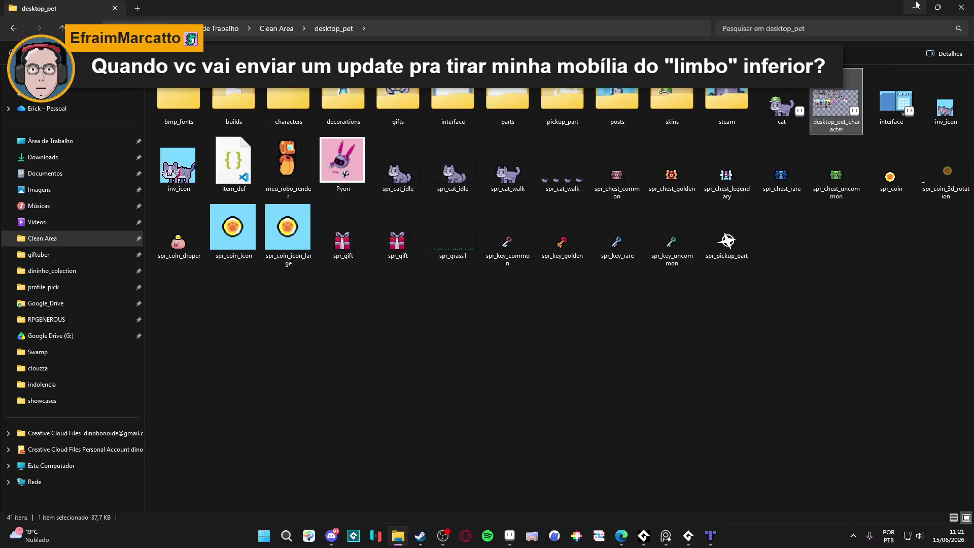
{"action": "left_click", "coordinate": [573, 381]}
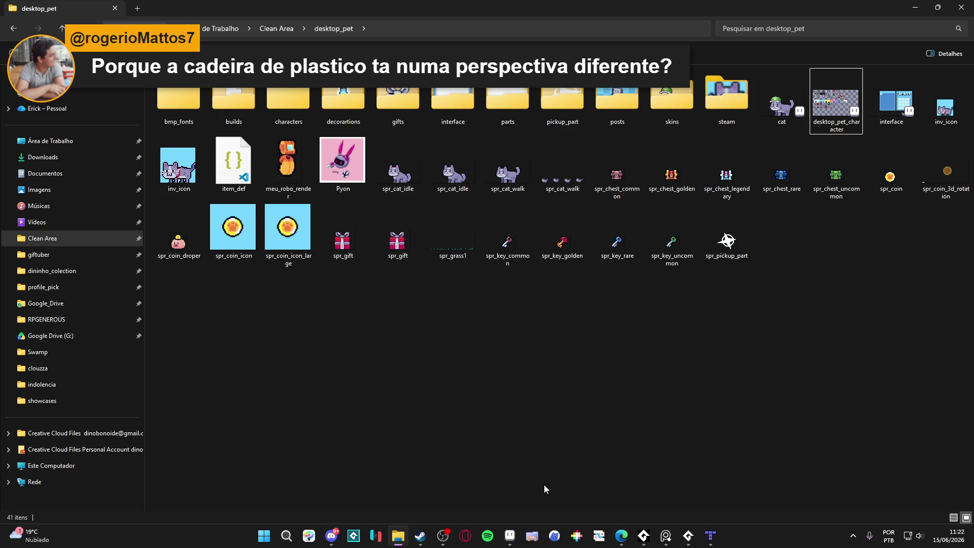
{"action": "left_click", "coordinate": [710, 536]}
- Pick a three-tile cliff column as the brush, trial-stamp it on cliff_2, then undo it
{"action": "mouse_move", "coordinate": [555, 324]}
{"action": "left_mouse_down"}
{"action": "mouse_move", "coordinate": [513, 378]}
{"action": "mouse_move", "coordinate": [374, 196]}
{"action": "mouse_move", "coordinate": [487, 387]}
{"action": "mouse_move", "coordinate": [407, 283]}
{"action": "left_mouse_up"}
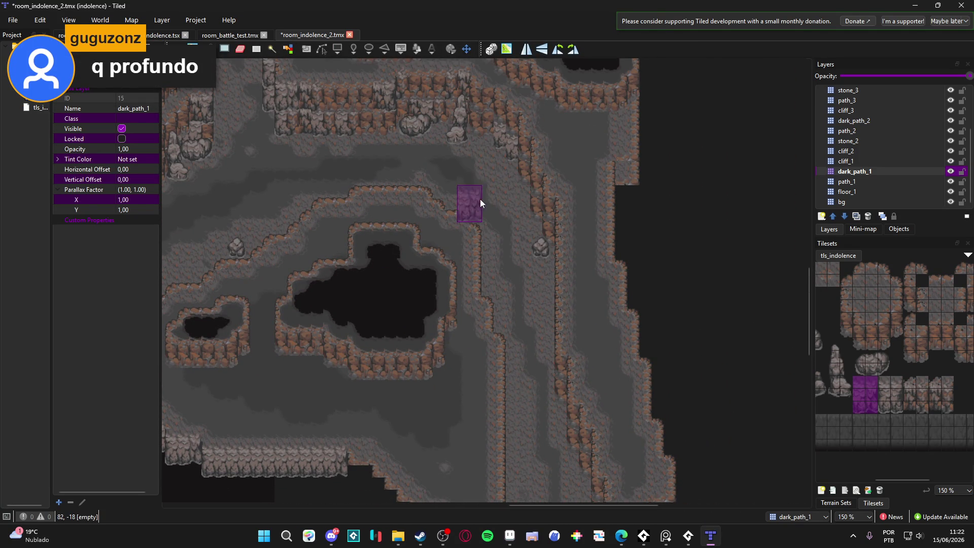
{"action": "scroll", "coordinate": [484, 209], "scroll_direction": "up", "scroll_amount": 1, "text": "ctrl"}
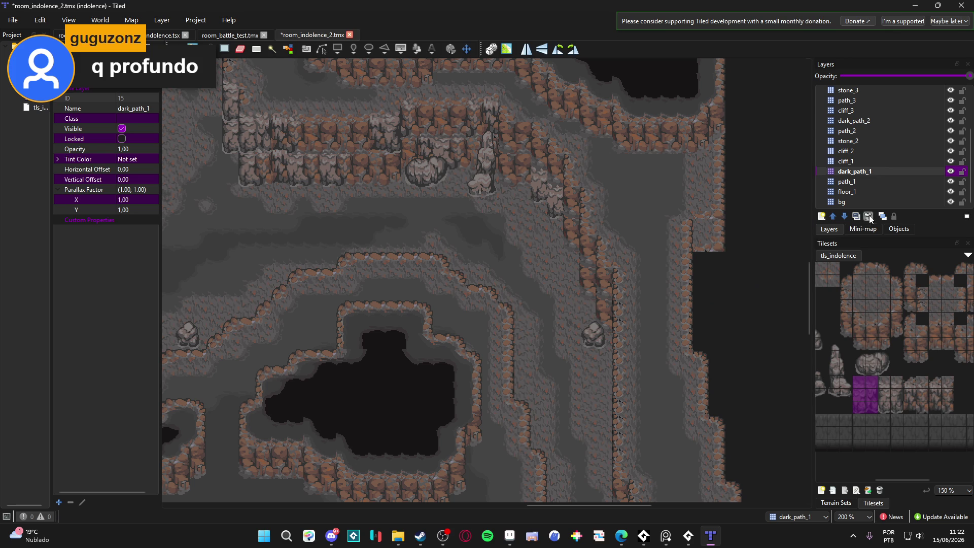
{"action": "left_click", "coordinate": [883, 405]}
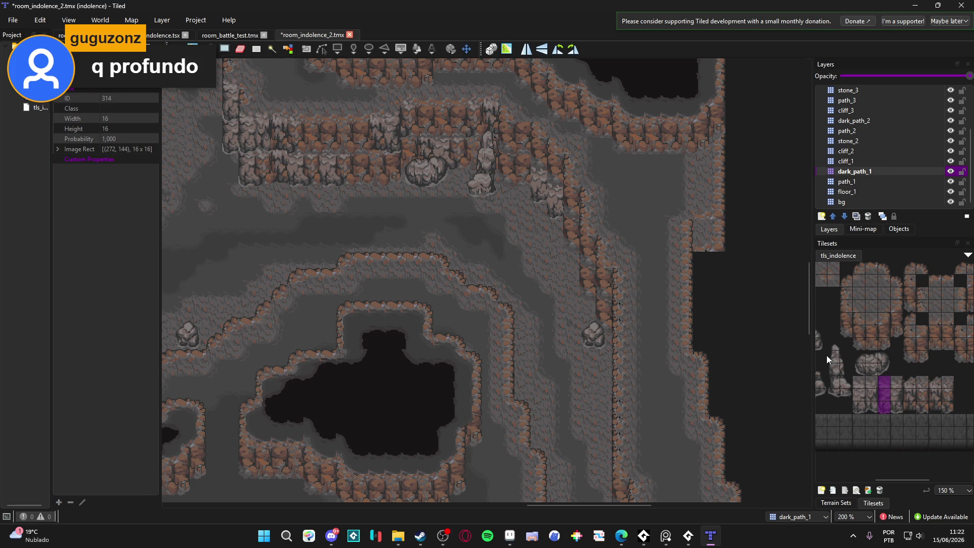
{"action": "left_click", "coordinate": [883, 160]}
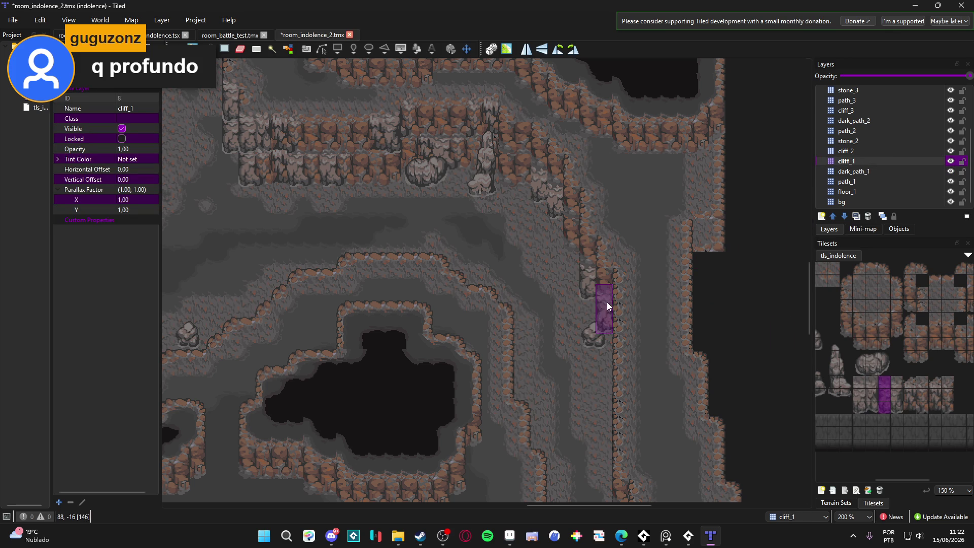
{"action": "left_click", "coordinate": [870, 152]}
{"action": "left_click", "coordinate": [603, 276]}
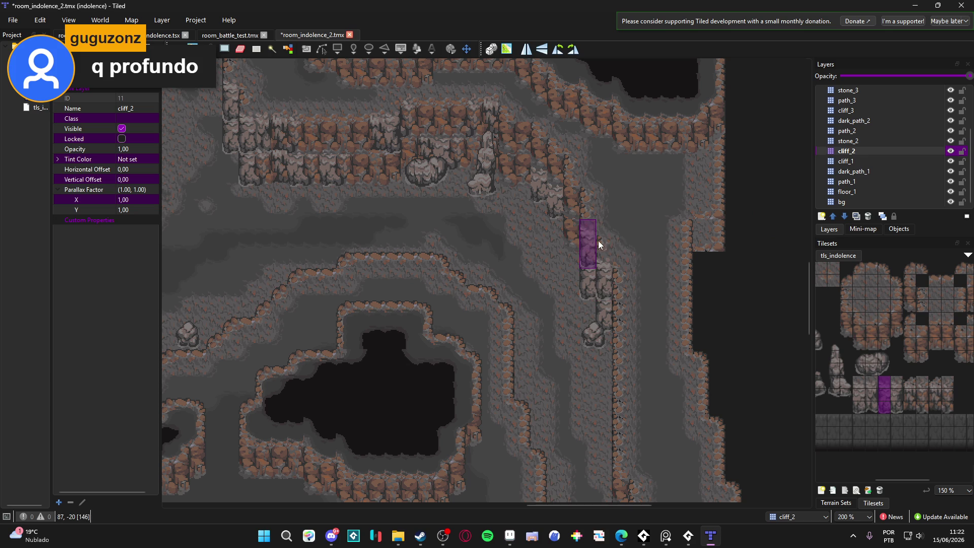
{"action": "key", "text": "ctrl+z"}
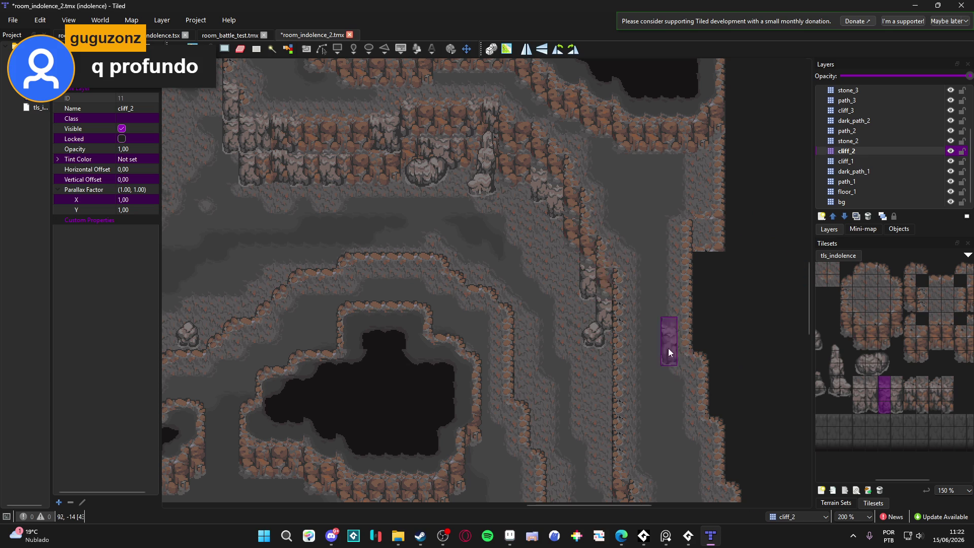
- Reselect the cliff column brush while switching between the cliff_1 and cliff_2 layers
{"action": "left_click_drag", "start_coordinate": [885, 410], "coordinate": [881, 382]}
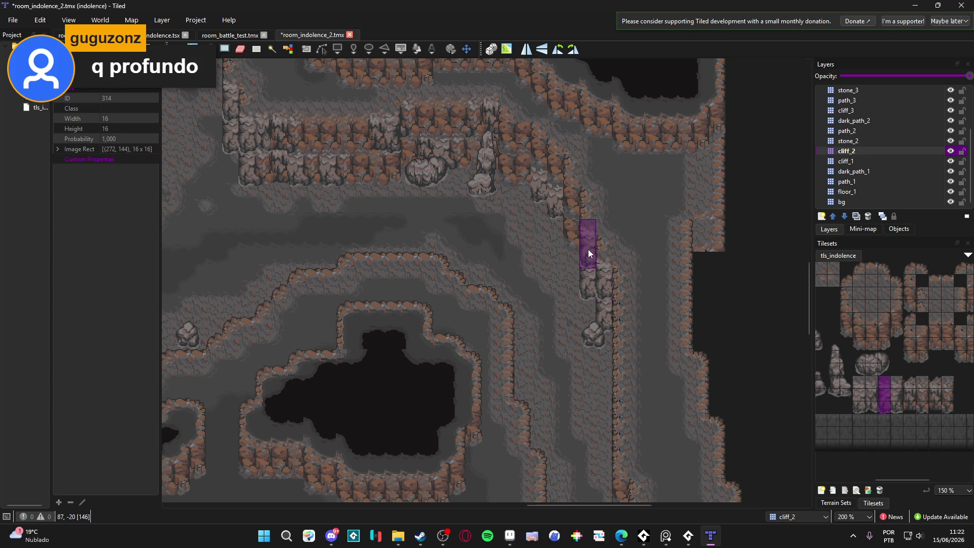
{"action": "left_click", "coordinate": [865, 162]}
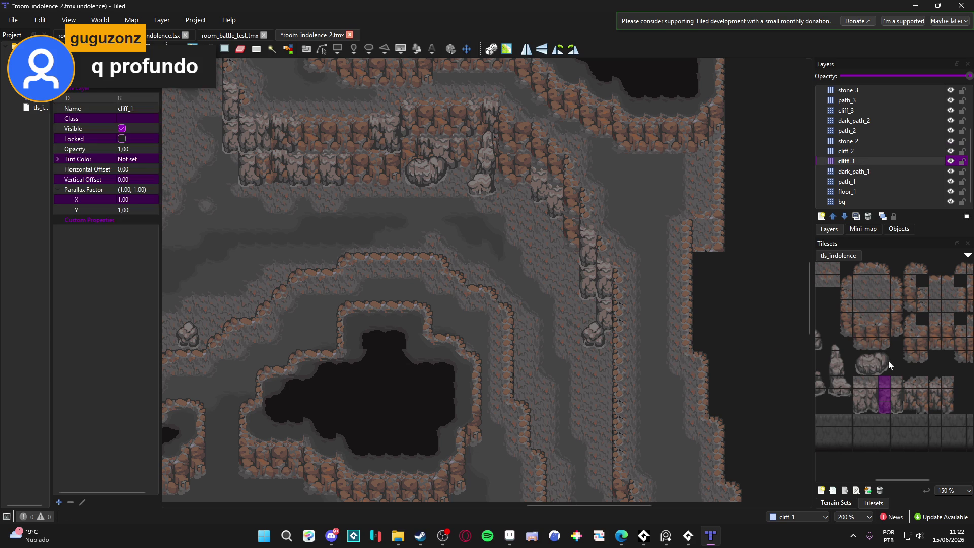
{"action": "left_click_drag", "start_coordinate": [886, 411], "coordinate": [880, 385]}
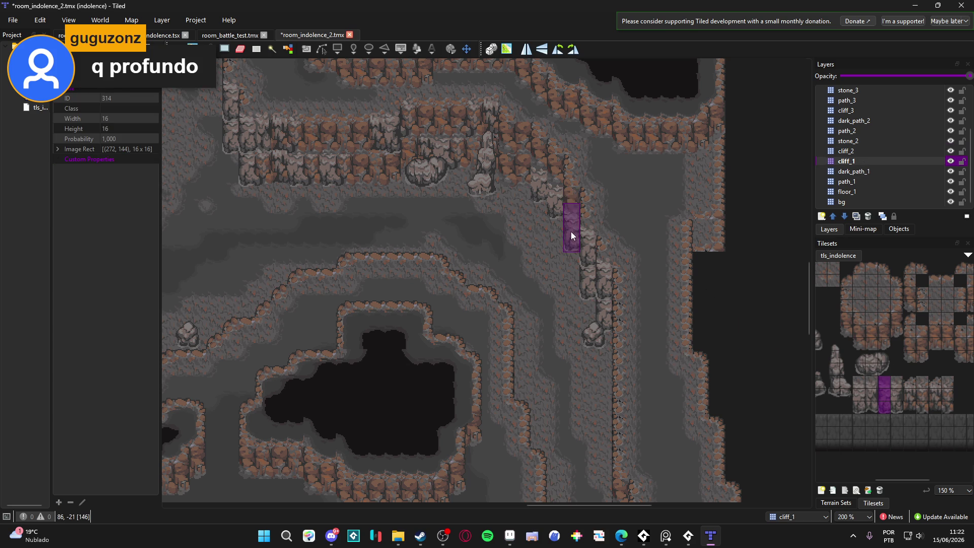
{"action": "left_click", "coordinate": [850, 151]}
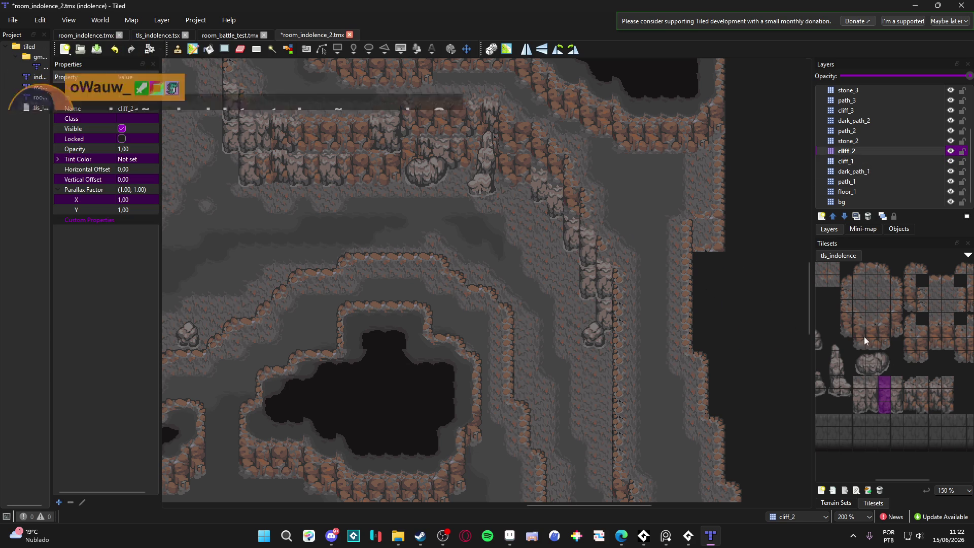
{"action": "scroll", "coordinate": [563, 246], "scroll_direction": "up", "scroll_amount": 2}
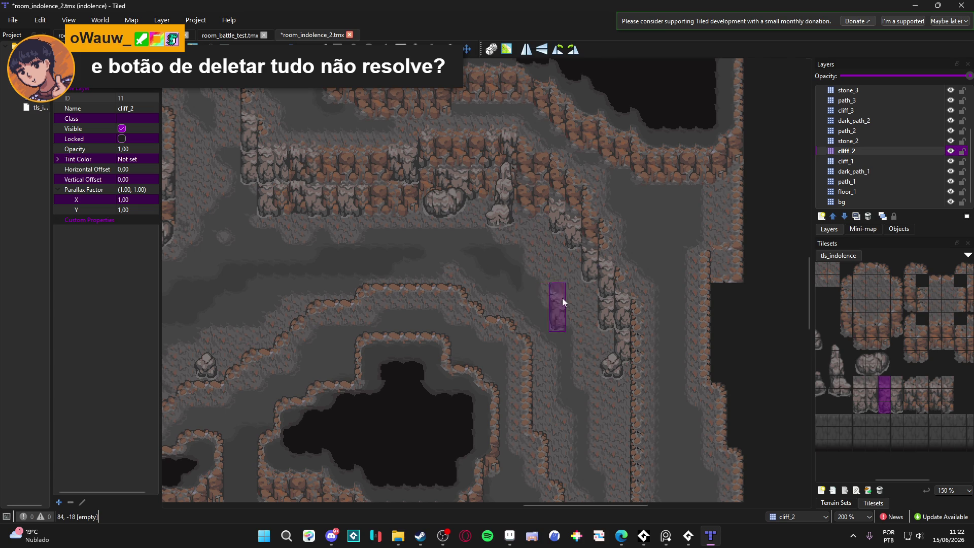
- On cliff_1, try neighbouring three-tile cliff columns and settle on a different one as the brush
{"action": "left_click", "coordinate": [863, 160]}
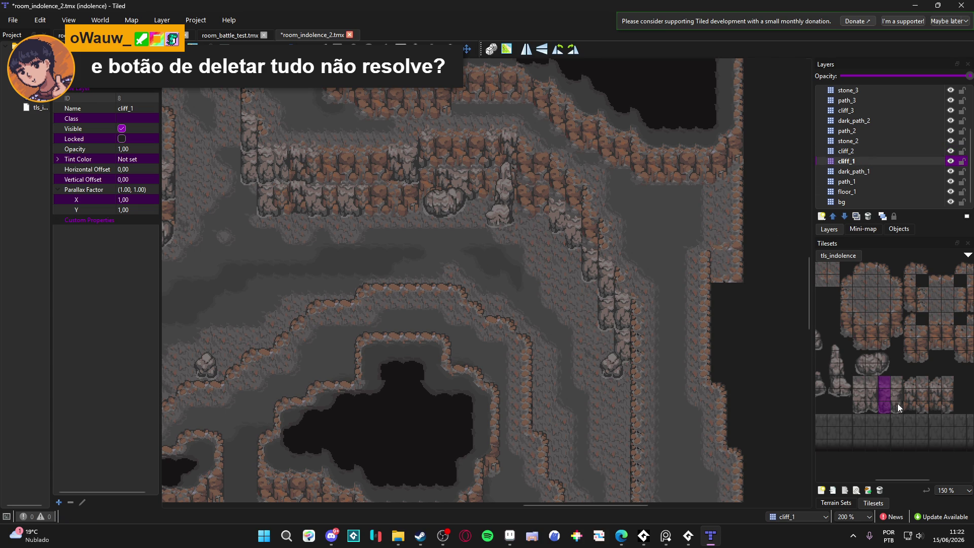
{"action": "left_click_drag", "start_coordinate": [897, 404], "coordinate": [897, 380]}
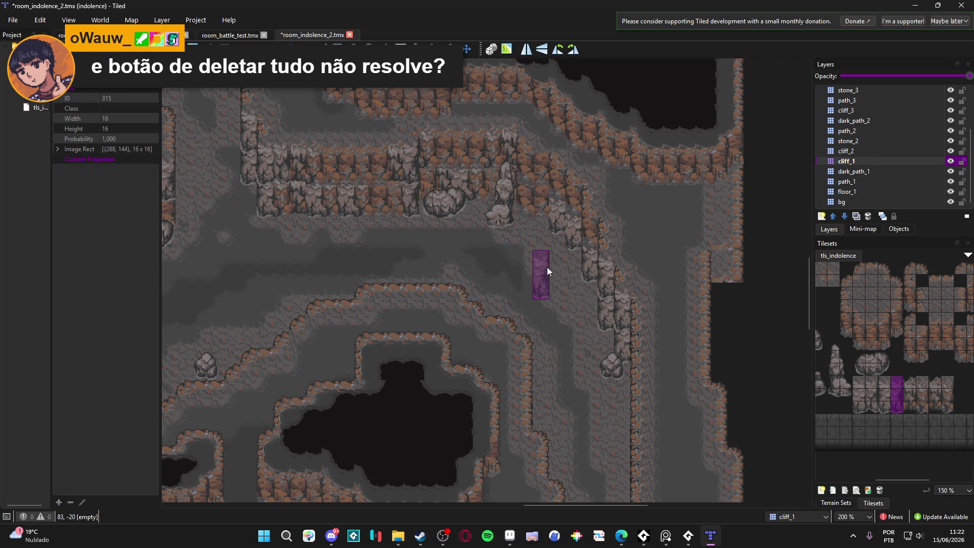
{"action": "left_click_drag", "start_coordinate": [868, 410], "coordinate": [867, 379]}
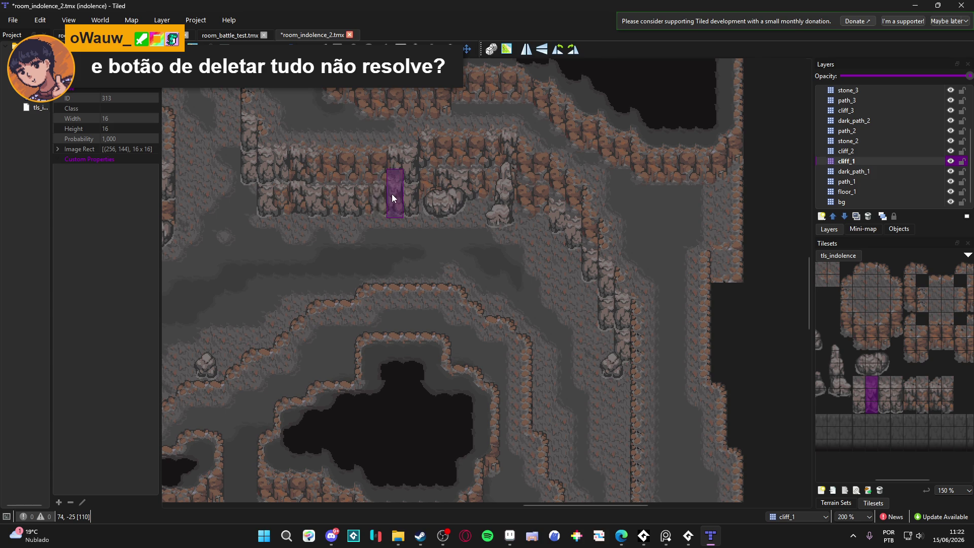
{"action": "left_click_drag", "start_coordinate": [407, 247], "coordinate": [474, 288]}
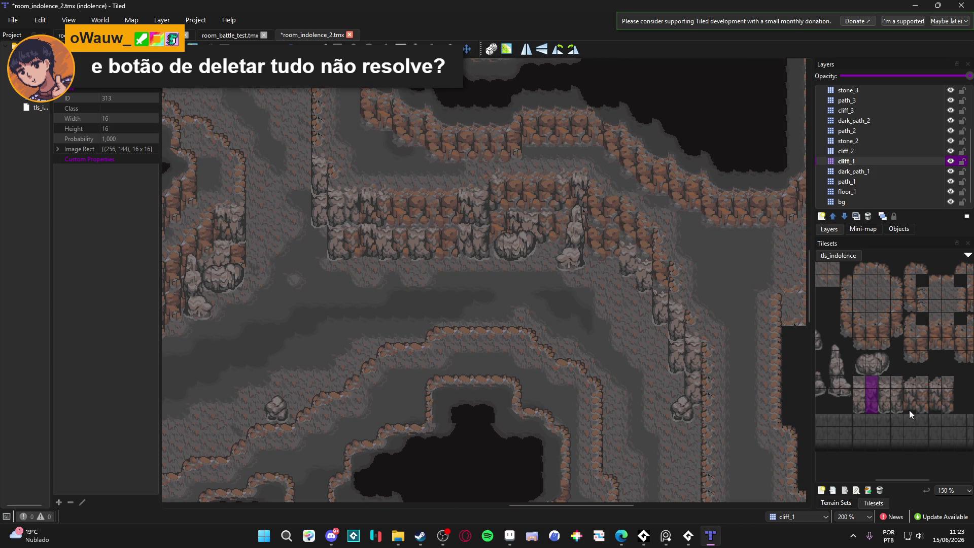
{"action": "left_click_drag", "start_coordinate": [908, 409], "coordinate": [908, 385]}
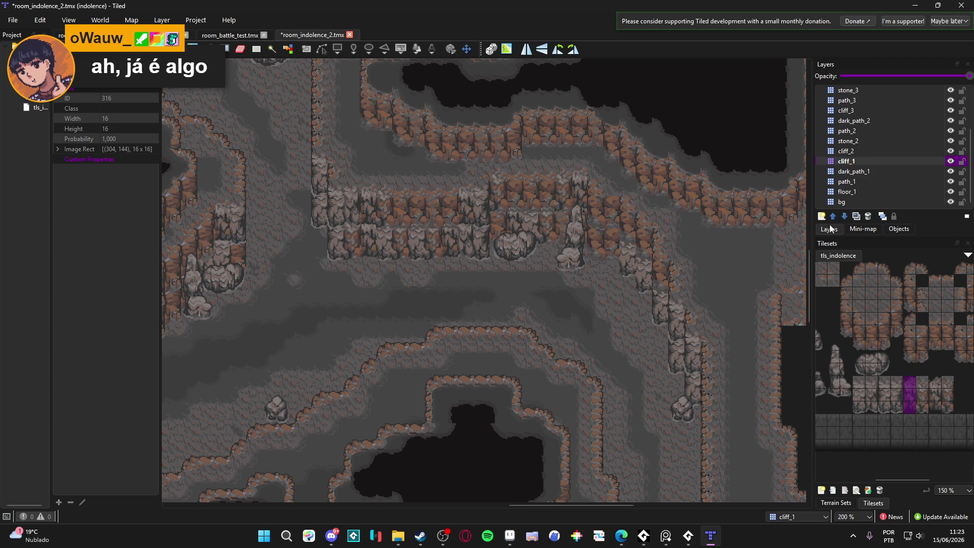
- Toggle to cliff_2 and back to cliff_1, then save room_indolence_2.tmx
{"action": "left_click", "coordinate": [854, 150]}
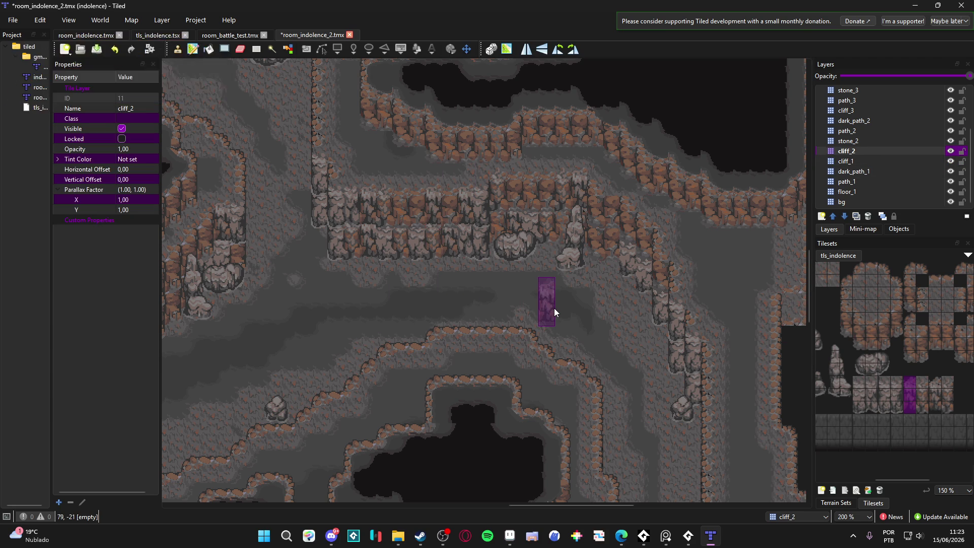
{"action": "left_click", "coordinate": [872, 162]}
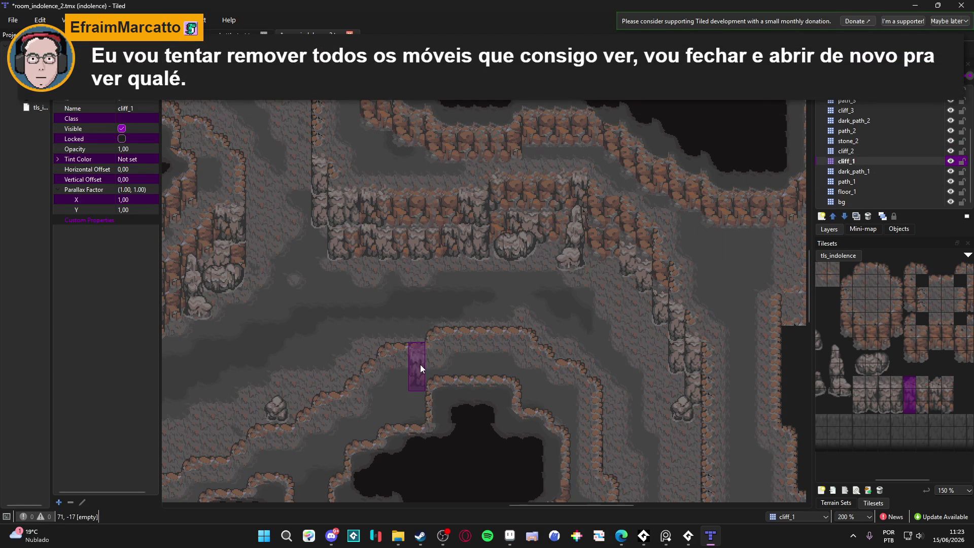
{"action": "scroll", "coordinate": [432, 329], "scroll_direction": "left", "scroll_amount": 2}
{"action": "key", "text": "ctrl+s"}
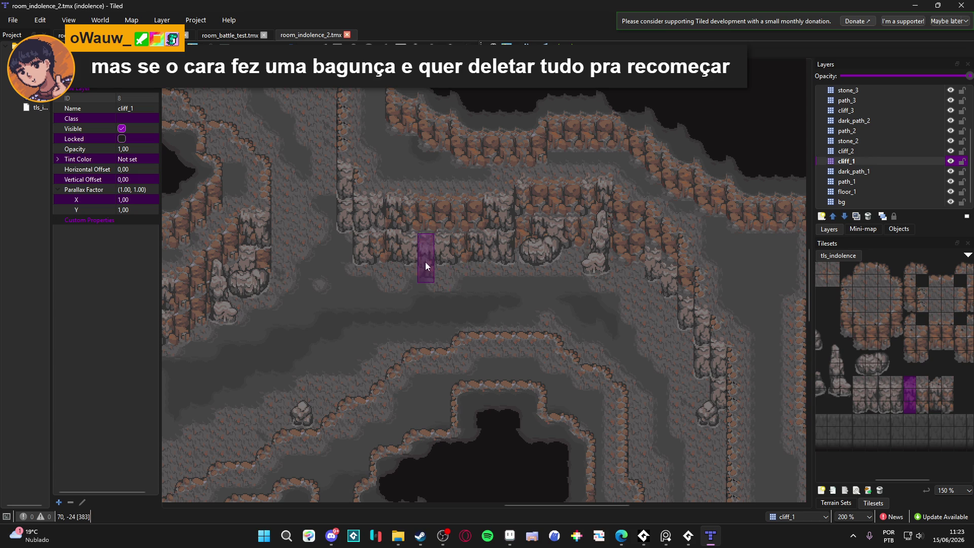
- Pan across the cave map until the long cliff ledge is in view
{"action": "scroll", "coordinate": [363, 306], "scroll_direction": "down", "scroll_amount": 1, "text": "ctrl"}
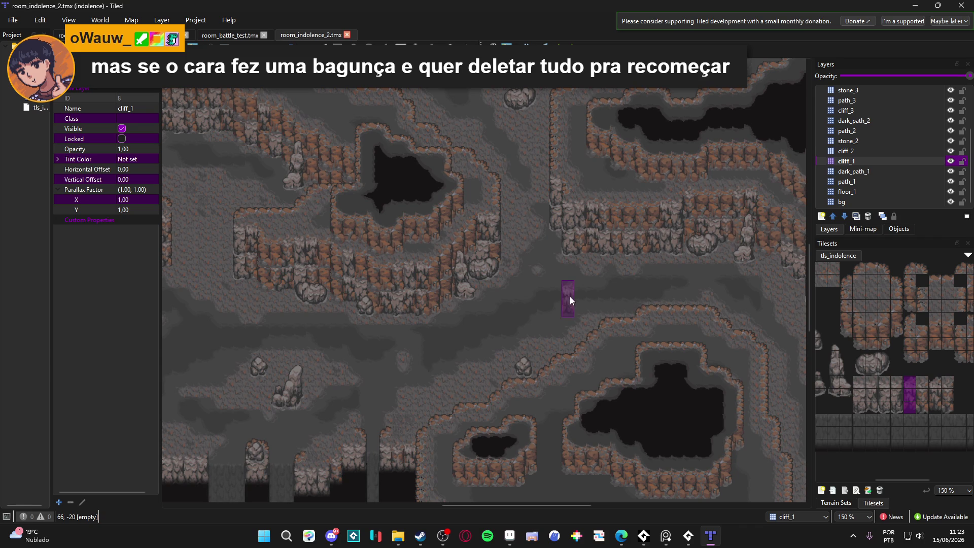
{"action": "scroll", "coordinate": [687, 292], "scroll_direction": "down", "scroll_amount": 3}
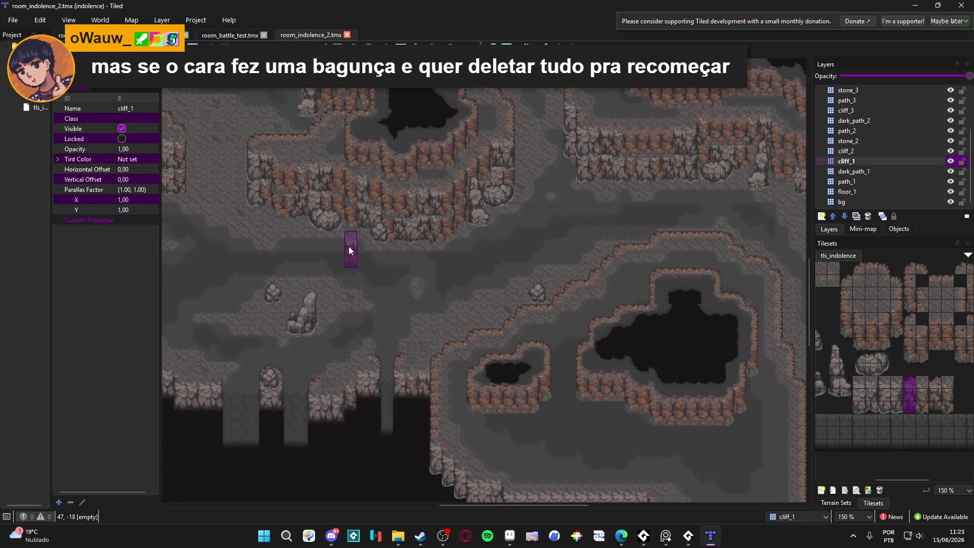
{"action": "left_click_drag", "start_coordinate": [349, 246], "coordinate": [500, 293]}
{"action": "left_click_drag", "start_coordinate": [309, 217], "coordinate": [545, 197]}
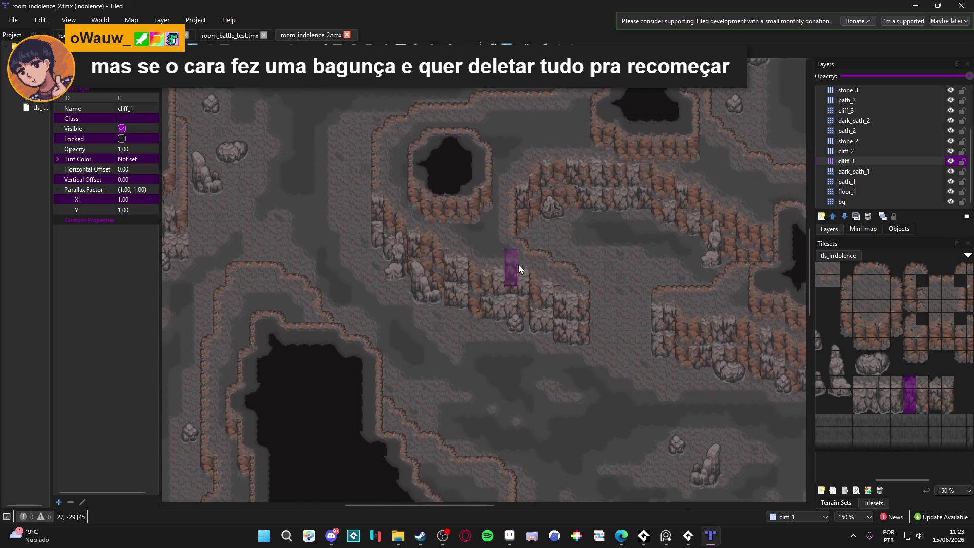
{"action": "left_click_drag", "start_coordinate": [517, 265], "coordinate": [341, 435]}
{"action": "mouse_move", "coordinate": [491, 348]}
{"action": "left_mouse_down"}
{"action": "mouse_move", "coordinate": [417, 291]}
{"action": "mouse_move", "coordinate": [480, 298]}
{"action": "left_mouse_up"}
- Zoom in to 300% on the ledge, select cliff_2, and stamp the right-hand cliff wall
{"action": "scroll", "coordinate": [479, 300], "scroll_direction": "up", "scroll_amount": 1}
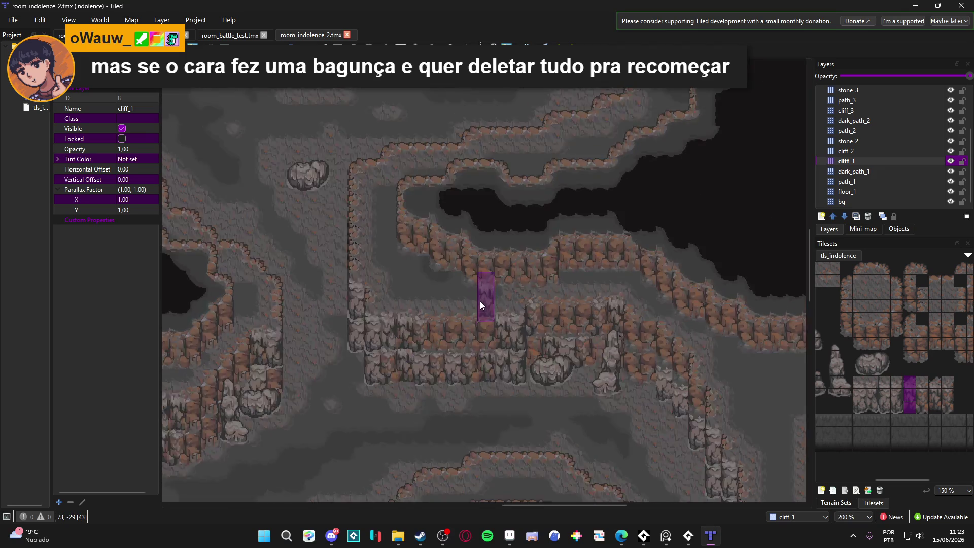
{"action": "scroll", "coordinate": [479, 300], "scroll_direction": "up", "scroll_amount": 1}
{"action": "left_click", "coordinate": [862, 152]}
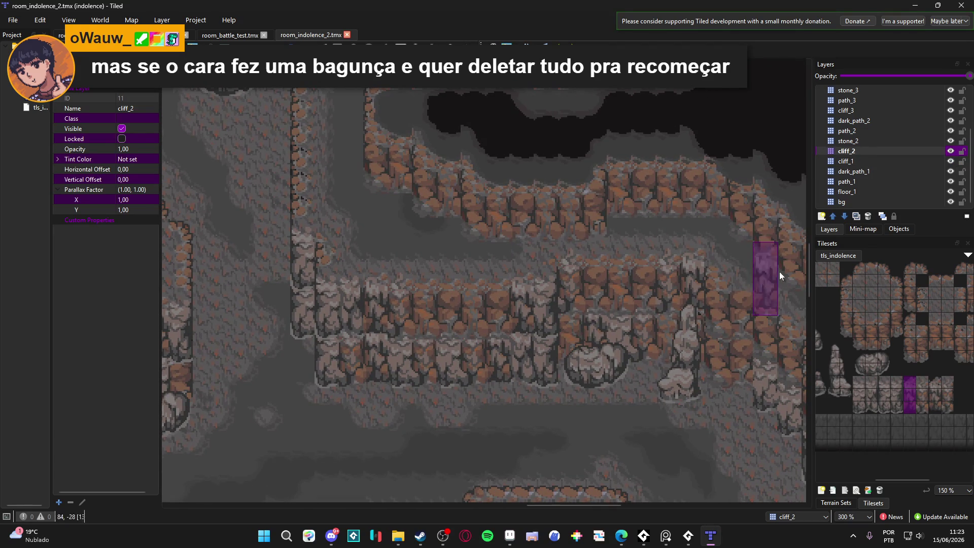
{"action": "left_click", "coordinate": [495, 200]}
- Save the map, then on cliff_3 stamp a single cliff column onto the upper ledge
{"action": "key", "text": "ctrl+s"}
{"action": "left_click", "coordinate": [918, 111]}
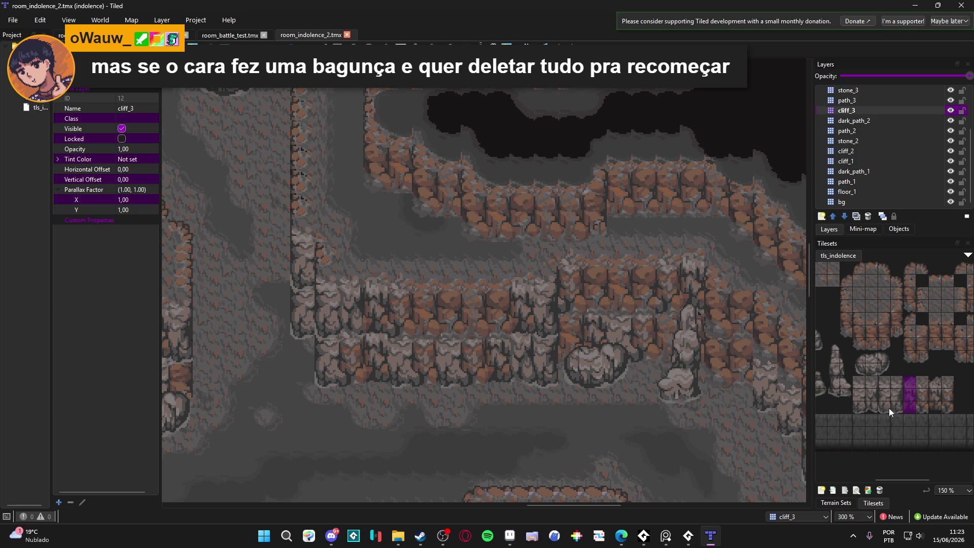
{"action": "left_click_drag", "start_coordinate": [885, 406], "coordinate": [888, 383]}
{"action": "left_click", "coordinate": [473, 204]}
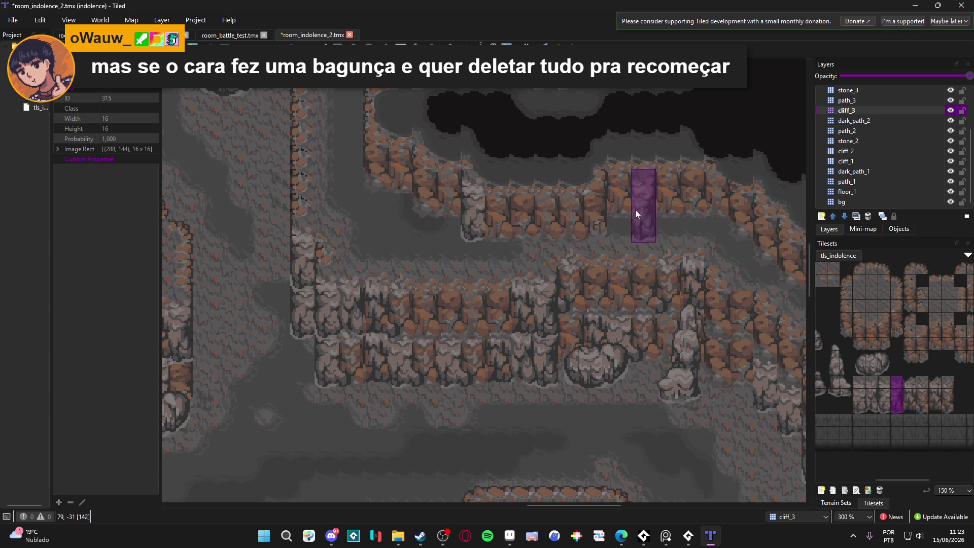
- Fill the upper ledge gap with a 2x3 cliff tile block, then pick a single cliff tile
{"action": "left_click_drag", "start_coordinate": [866, 408], "coordinate": [857, 385]}
{"action": "left_click", "coordinate": [550, 211]}
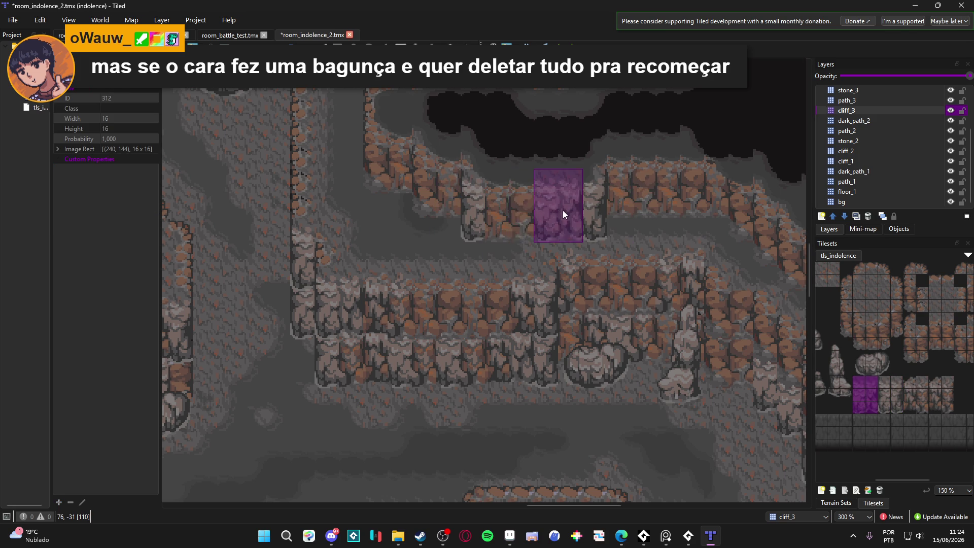
{"action": "left_click", "coordinate": [735, 358]}
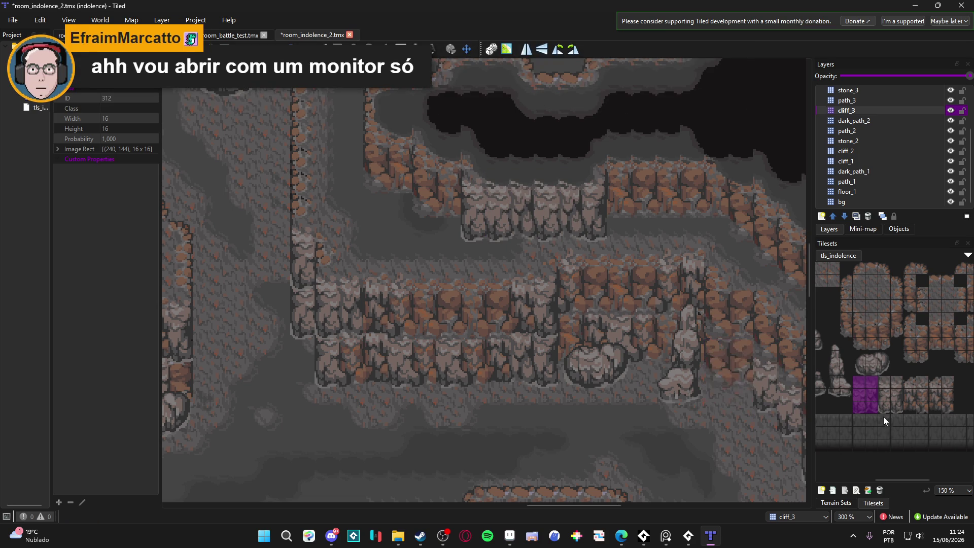
{"action": "left_click", "coordinate": [866, 409]}
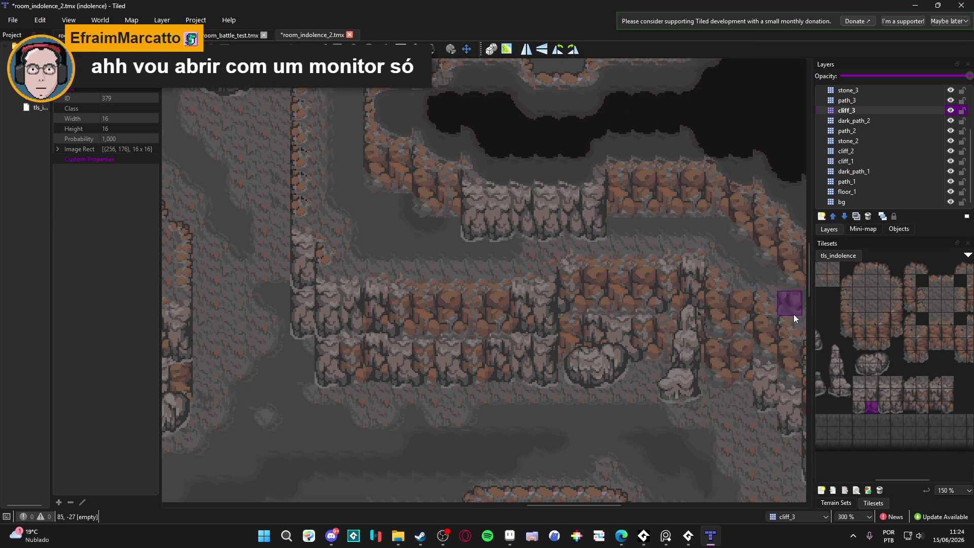